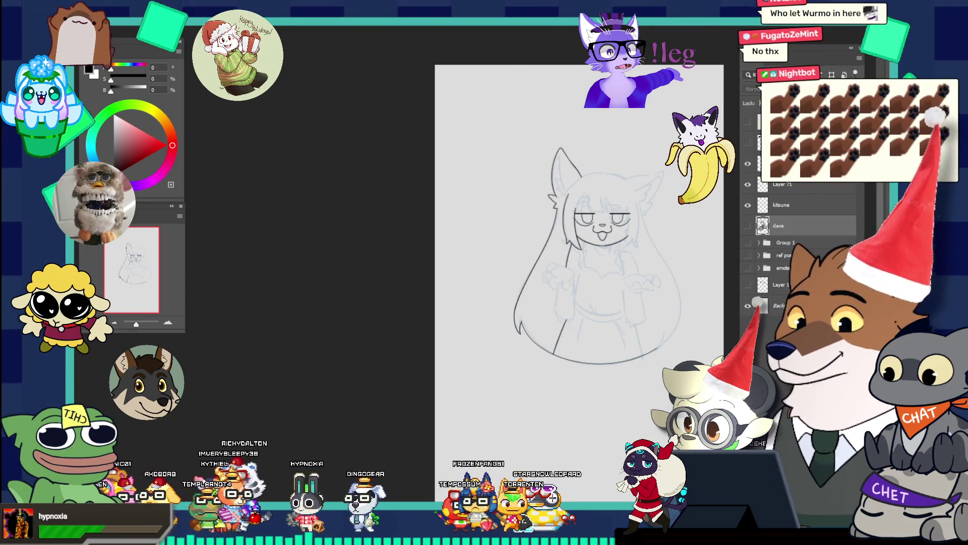
- Bring up the browser playing the New Year countdown livestream and move its window higher on screen
key(alt+Tab)
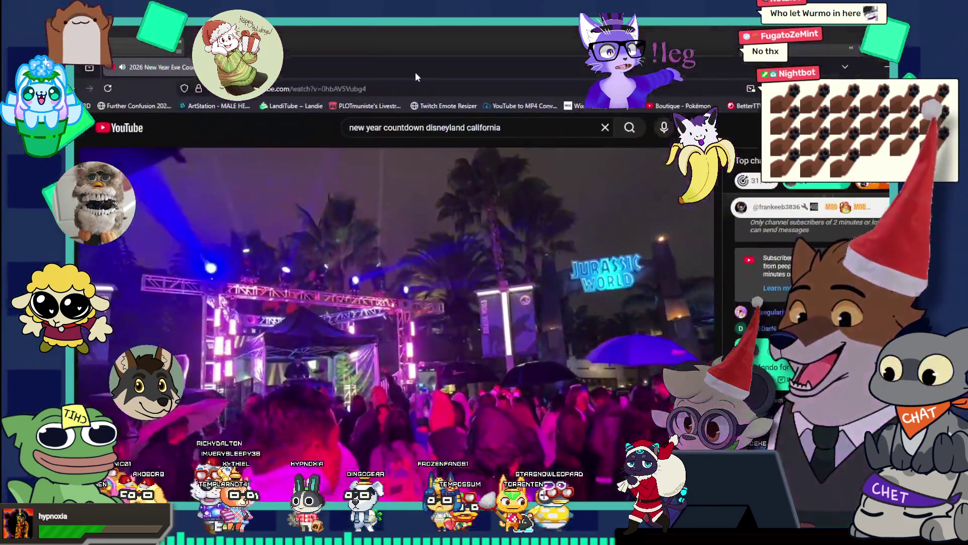
drag(415, 71, 447, 32)
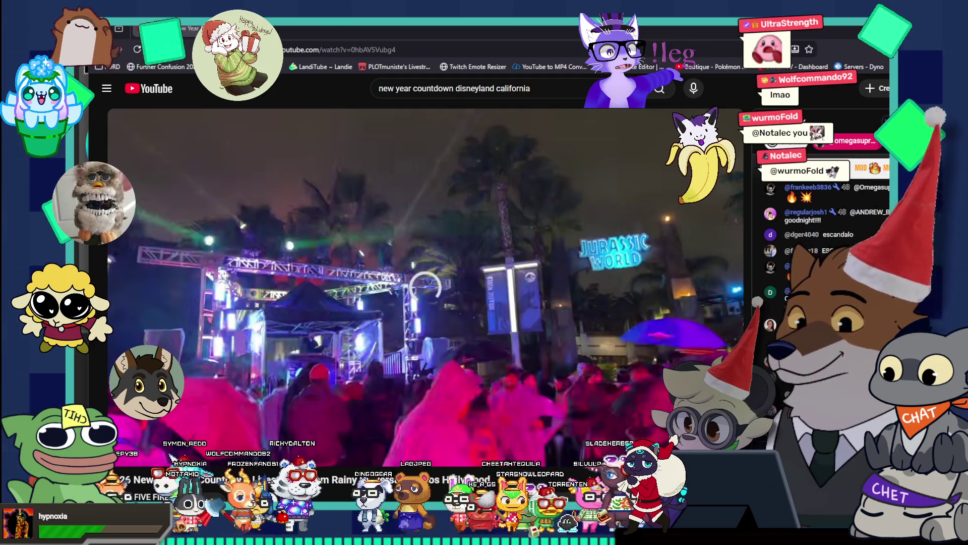
- Leave the YouTube countdown livestream and return to the fox-eared girl sketch in Photoshop
key(alt+Tab)
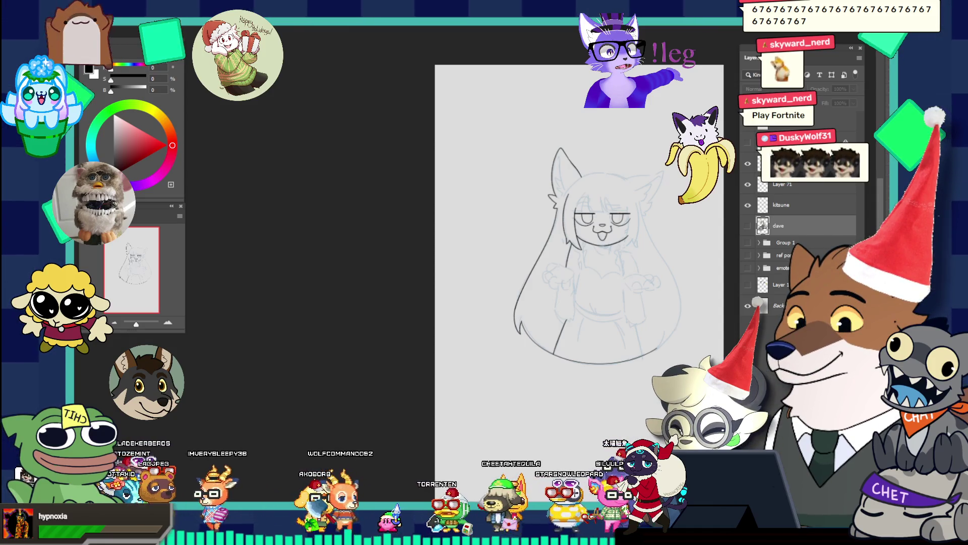
- Zoom in close on the girl's face and eyes
click(643, 243)
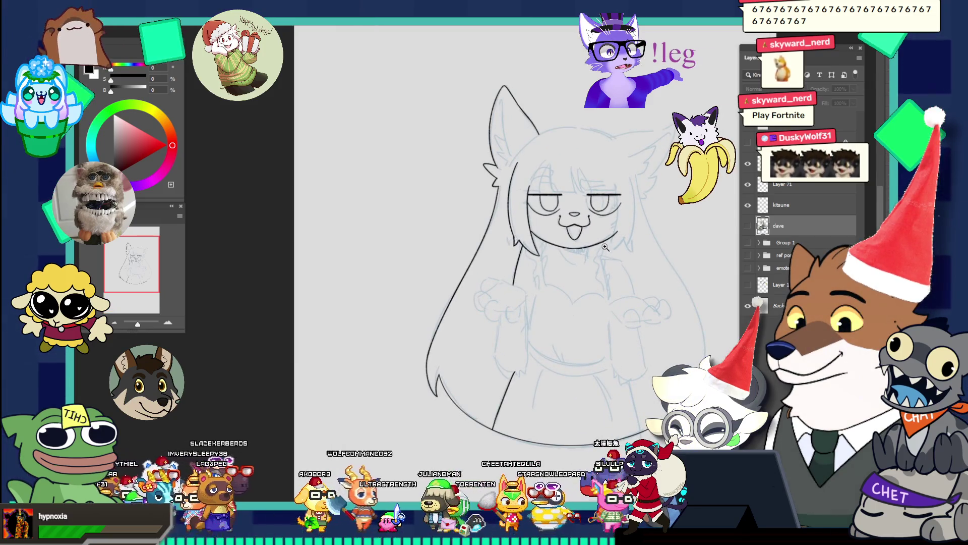
click(605, 248)
alt+click(575, 126)
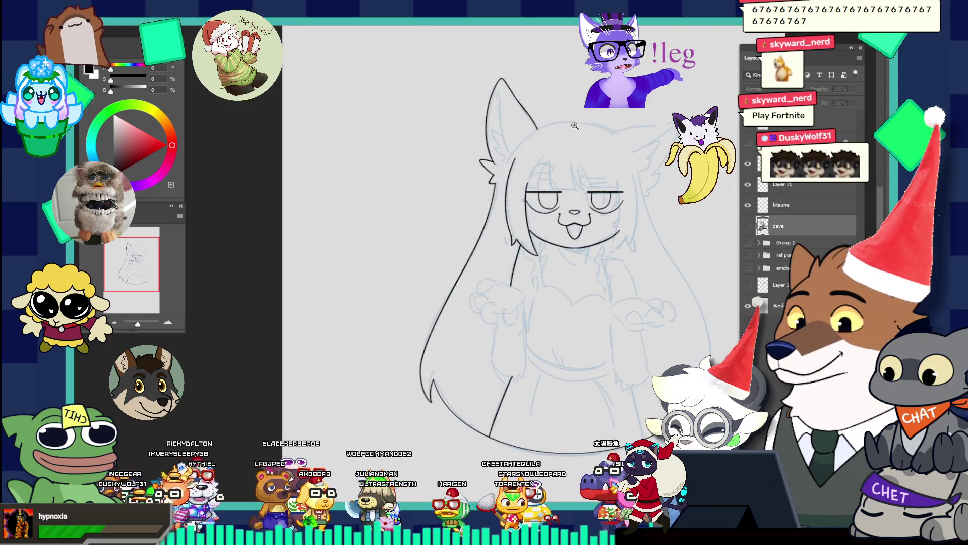
click(575, 126)
click(558, 186)
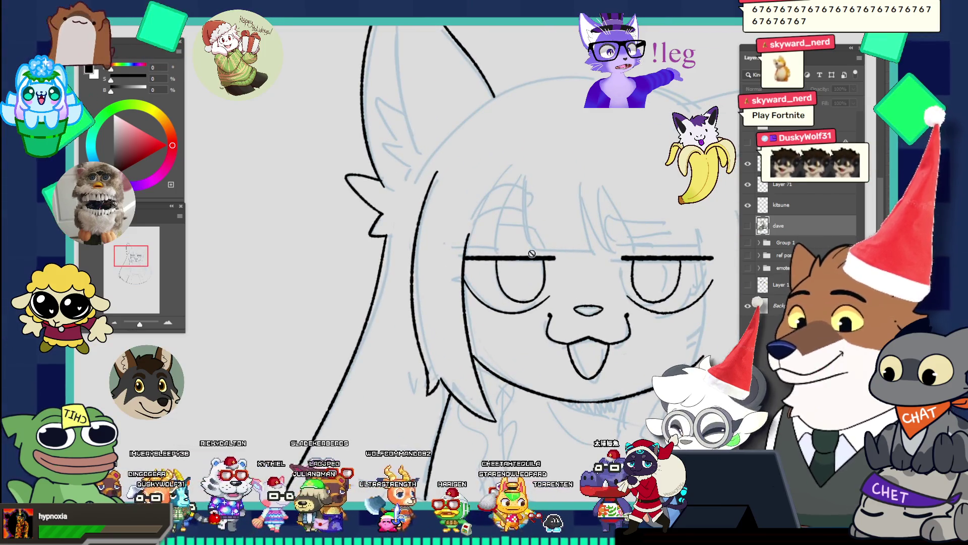
- Make Layer 71 the working layer and toggle the inked line-art layer off and on
click(775, 185)
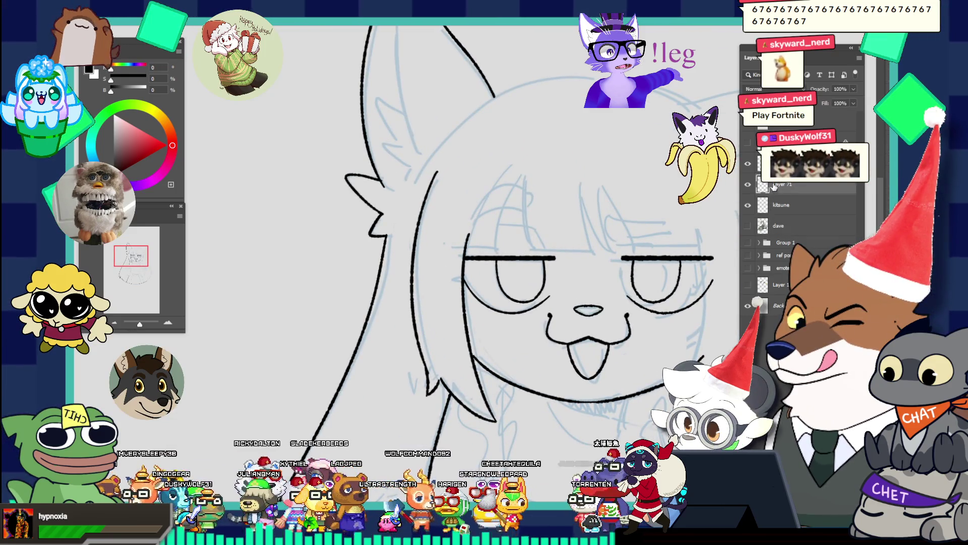
click(796, 163)
click(747, 164)
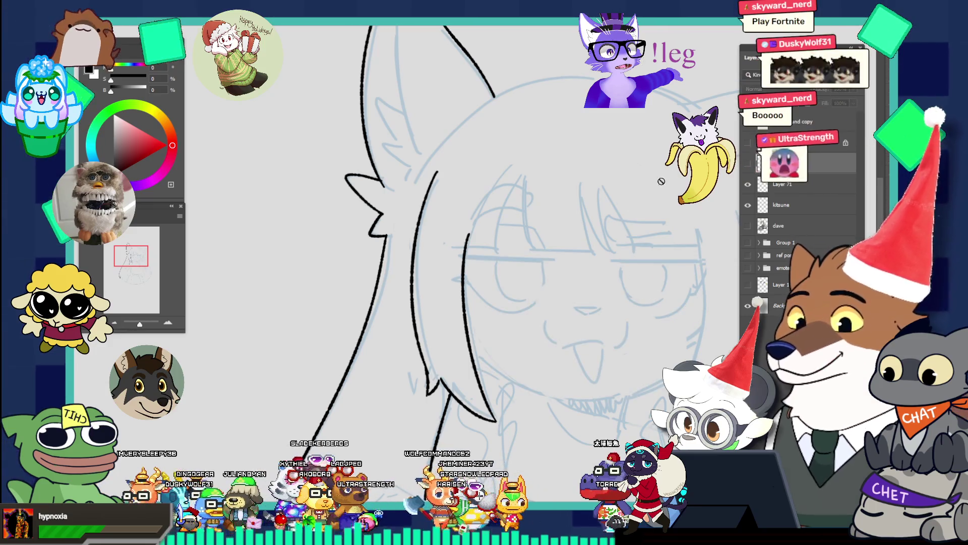
click(747, 164)
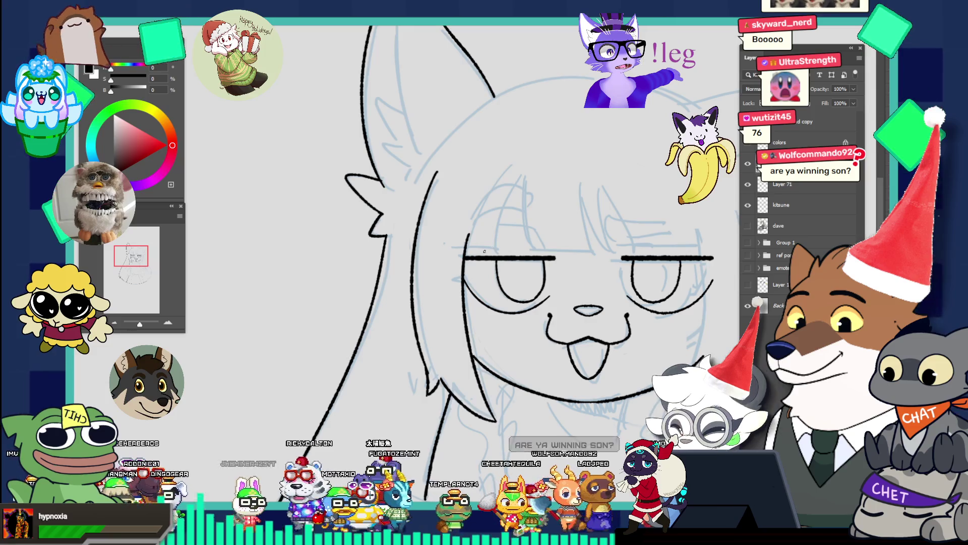
- Try a line above the left eyelid, then undo it
drag(481, 248, 549, 243)
key(ctrl+z)
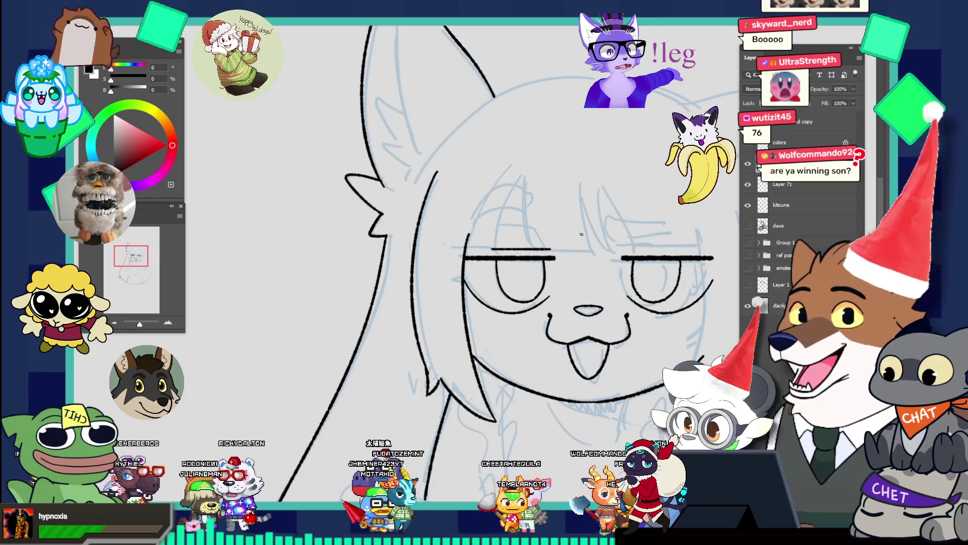
key(ctrl+z)
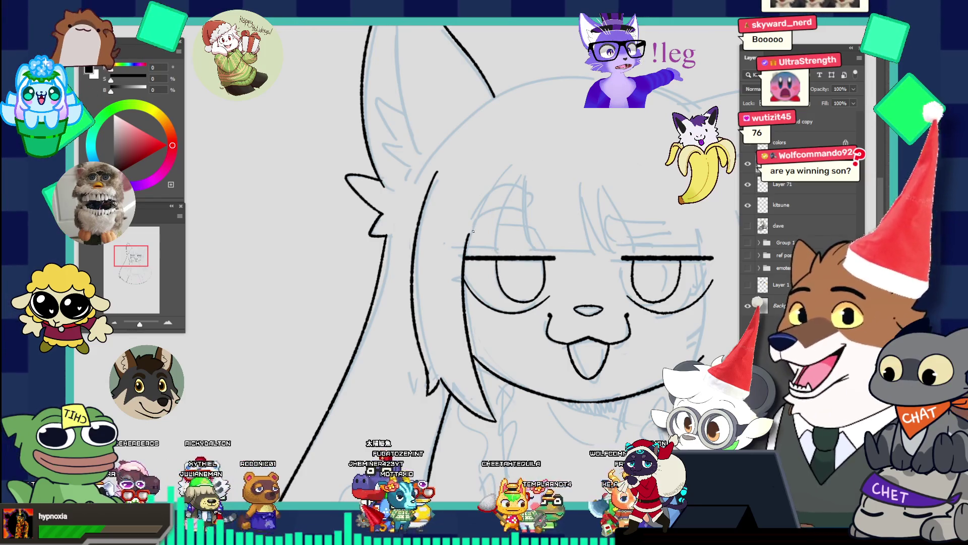
scroll(476, 227, down, 5)
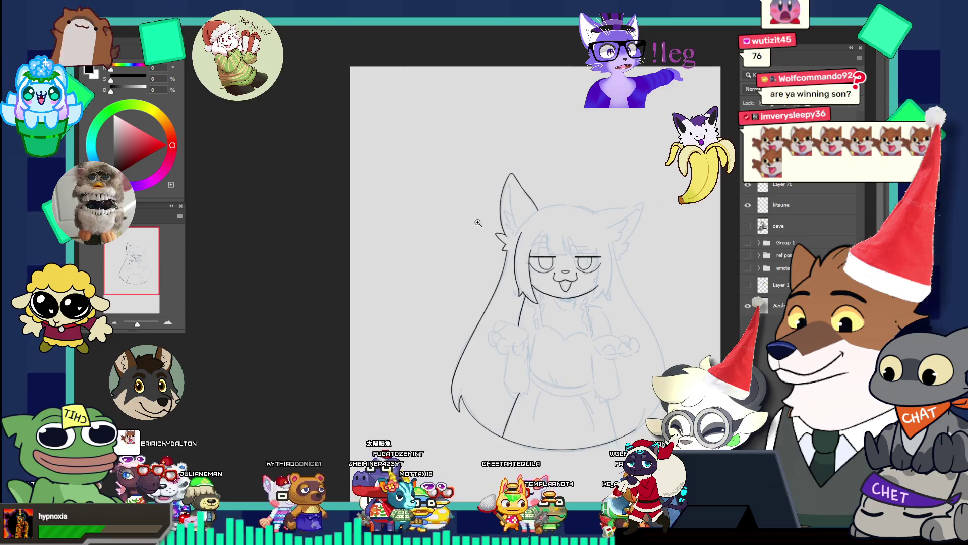
scroll(587, 205, up, 4)
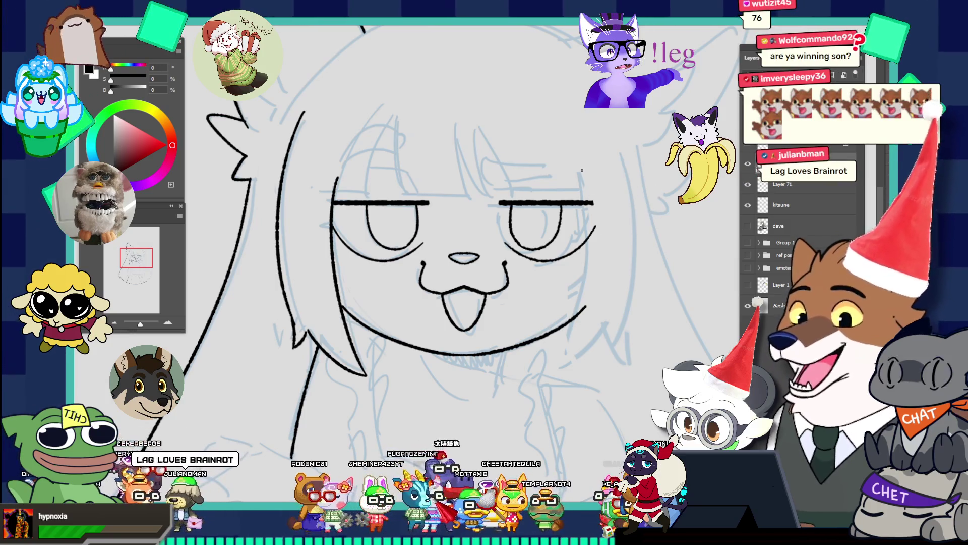
- Ink the right face outline down the cheek, retrying the stroke several times
drag(582, 170, 603, 307)
drag(587, 161, 585, 306)
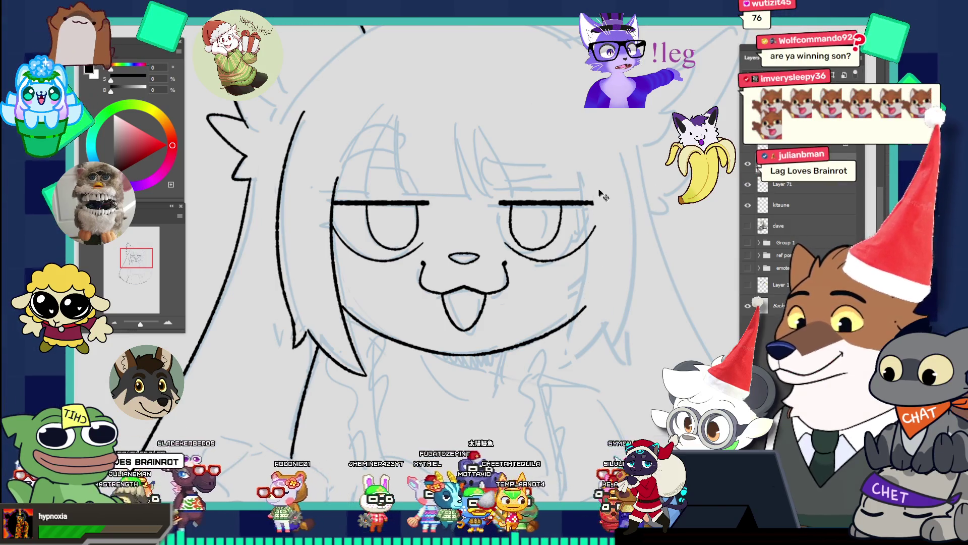
drag(586, 161, 578, 363)
key(ctrl+z)
drag(583, 162, 573, 337)
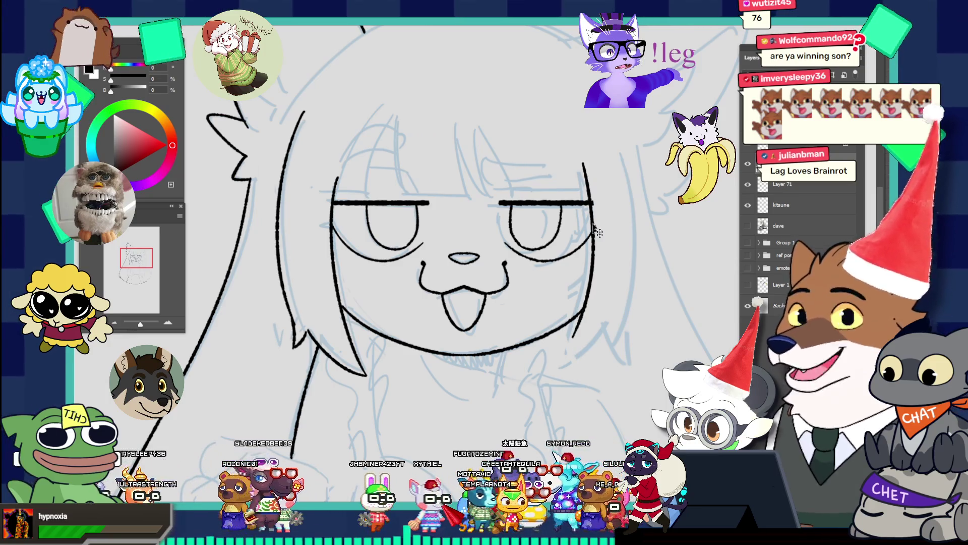
key(ctrl+z)
key(ctrl+z)
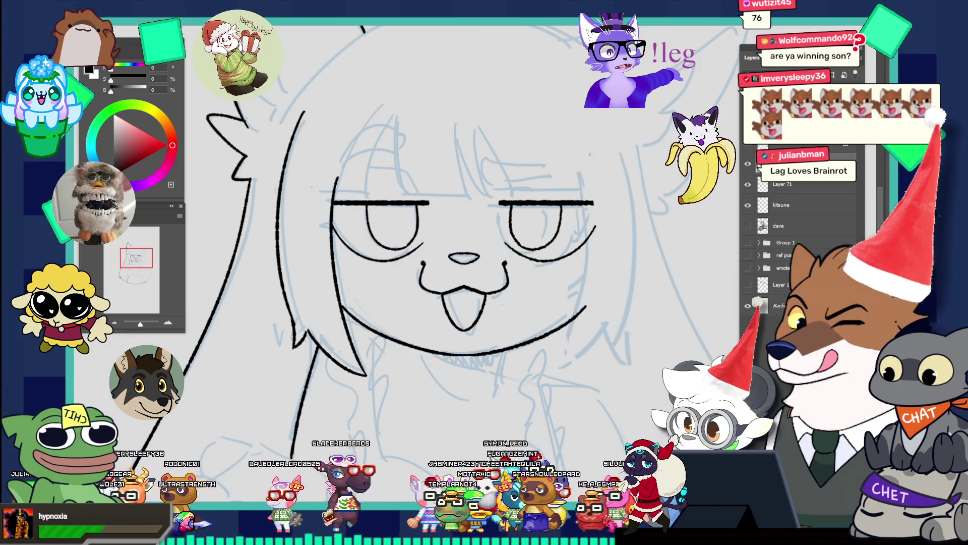
drag(581, 146, 560, 366)
key(ctrl+z)
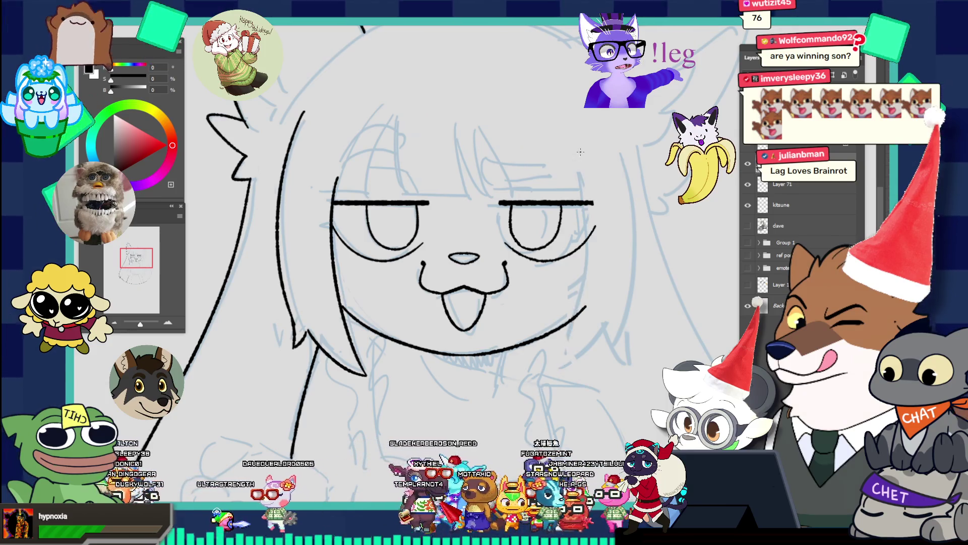
drag(593, 274, 551, 398)
scroll(613, 247, down, 3)
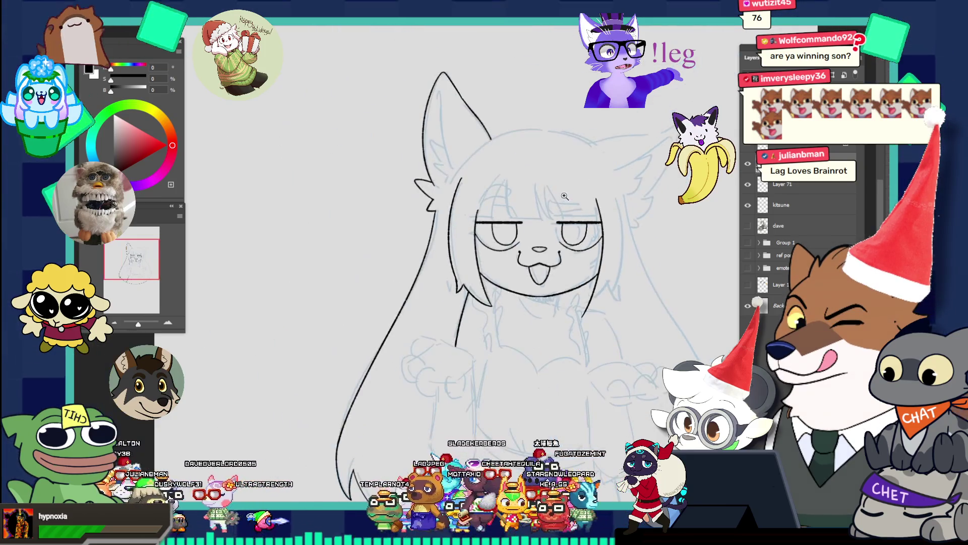
scroll(605, 343, up, 4)
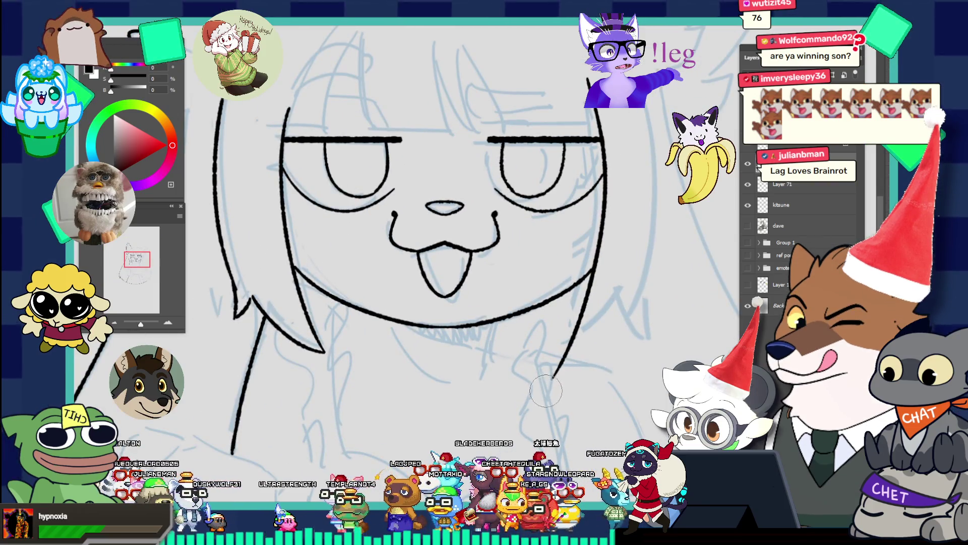
key(ctrl+z)
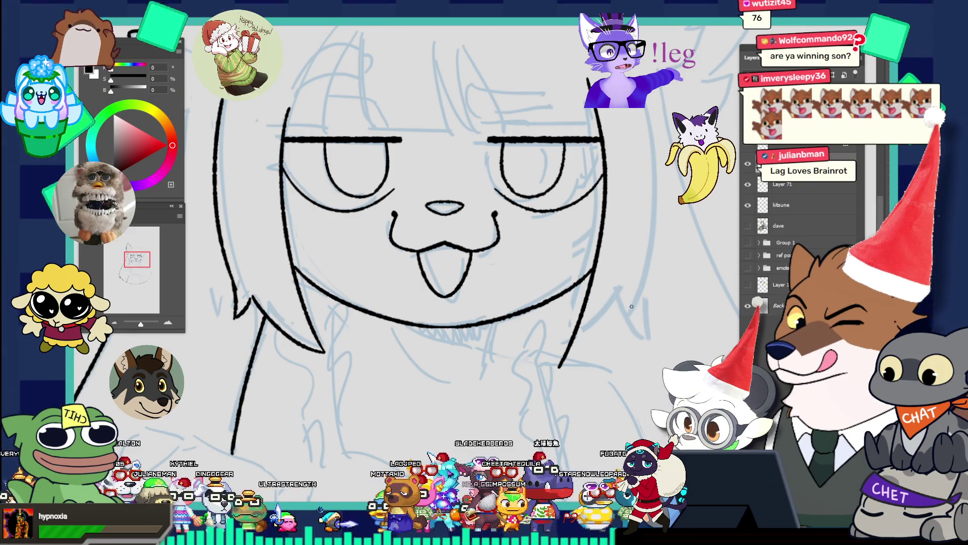
- Redraw the right hair stroke and add a strand rising from its tip toward the upper right
key(ctrl+z)
drag(643, 309, 546, 377)
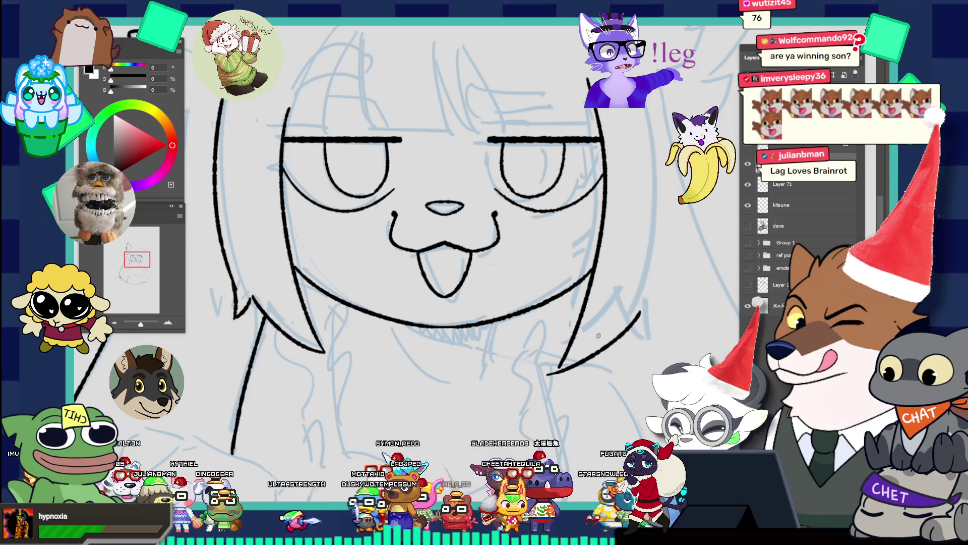
key(ctrl+z)
drag(644, 309, 561, 363)
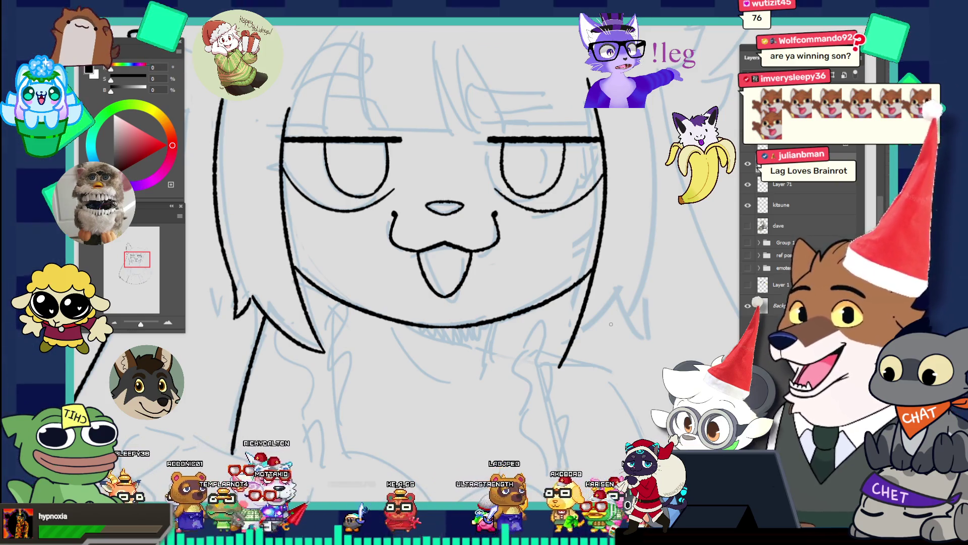
drag(561, 367, 634, 294)
key(ctrl+z)
drag(560, 367, 646, 295)
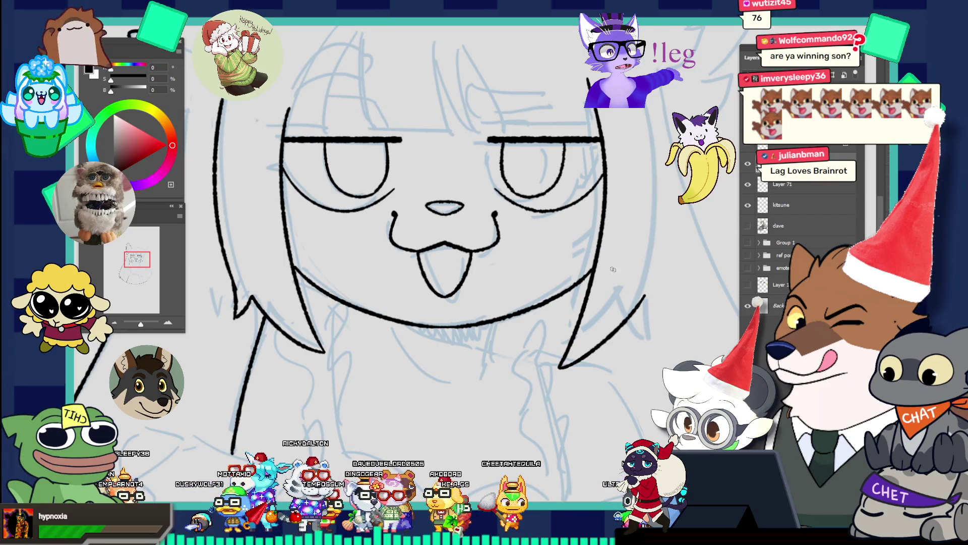
- Add a small hook at the strand tip and a line down the right hair strand
drag(646, 295, 656, 311)
key(ctrl+z)
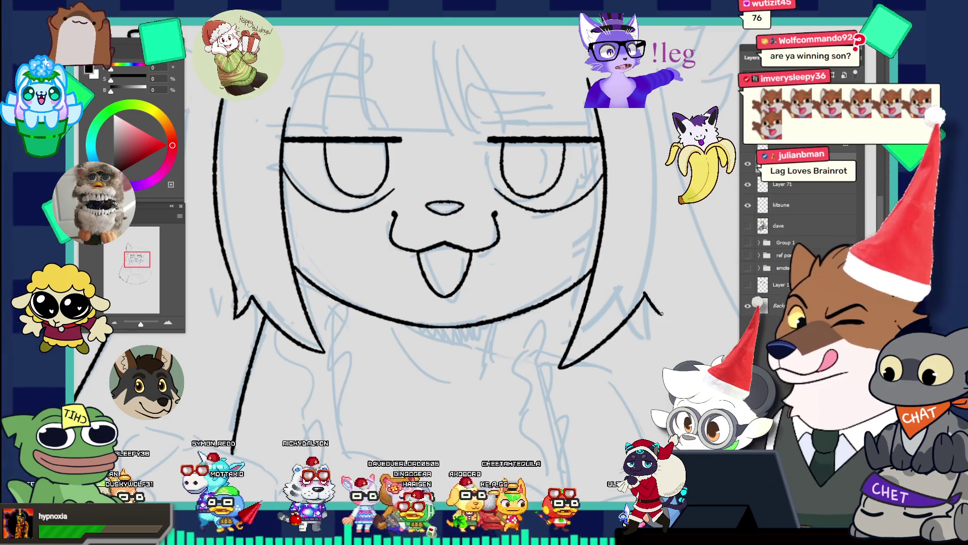
drag(646, 296, 655, 310)
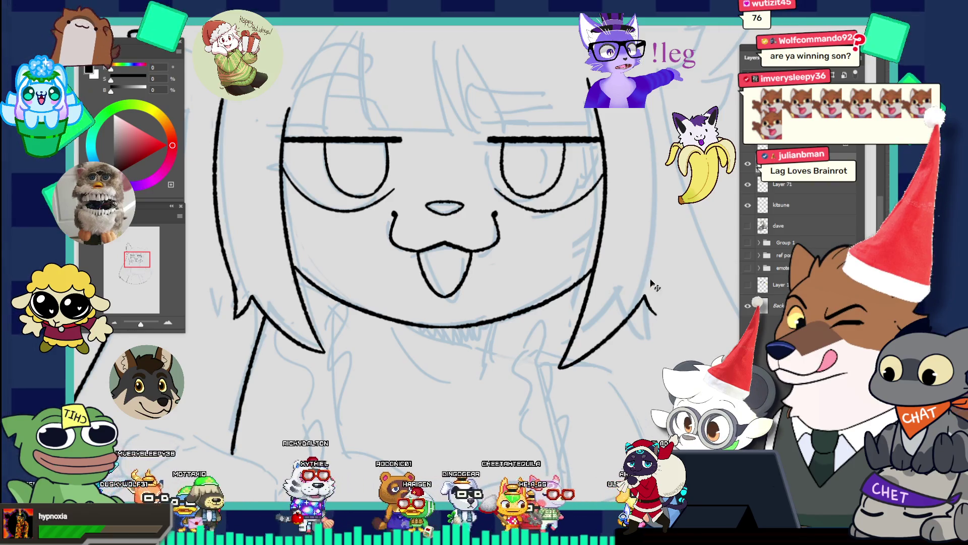
drag(649, 249, 658, 308)
key(ctrl+z)
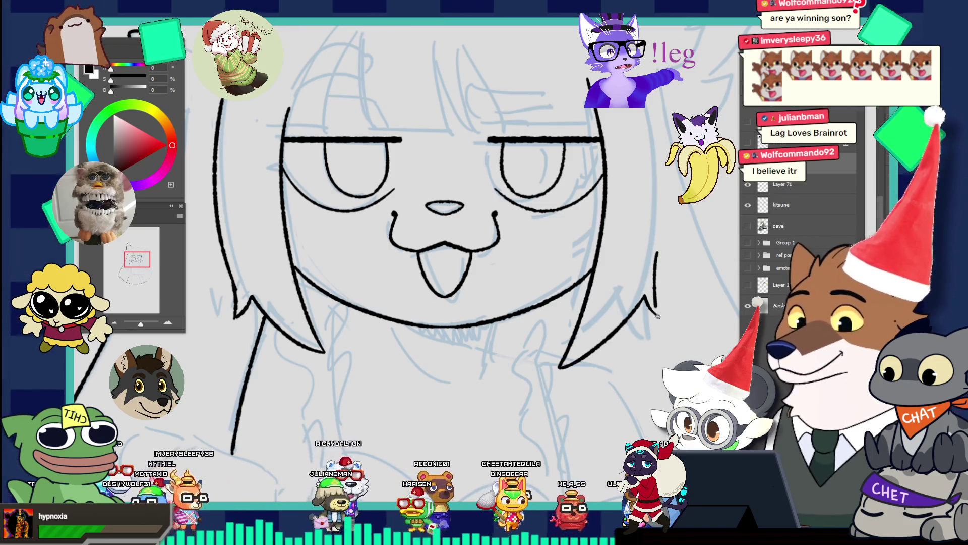
drag(656, 226, 589, 159)
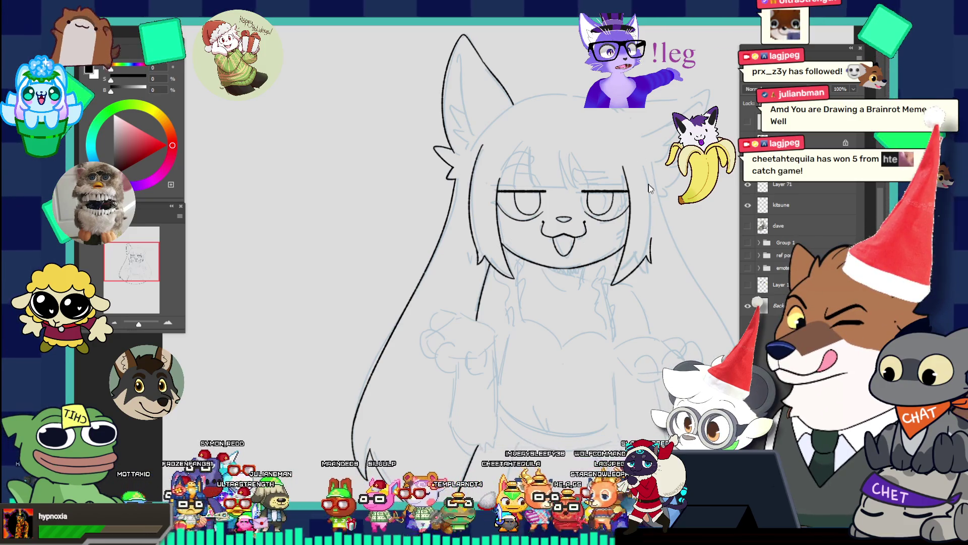
- Ink the long hair line down the right side of the face, undoing and redrawing until it looks right
scroll(649, 184, up, 2)
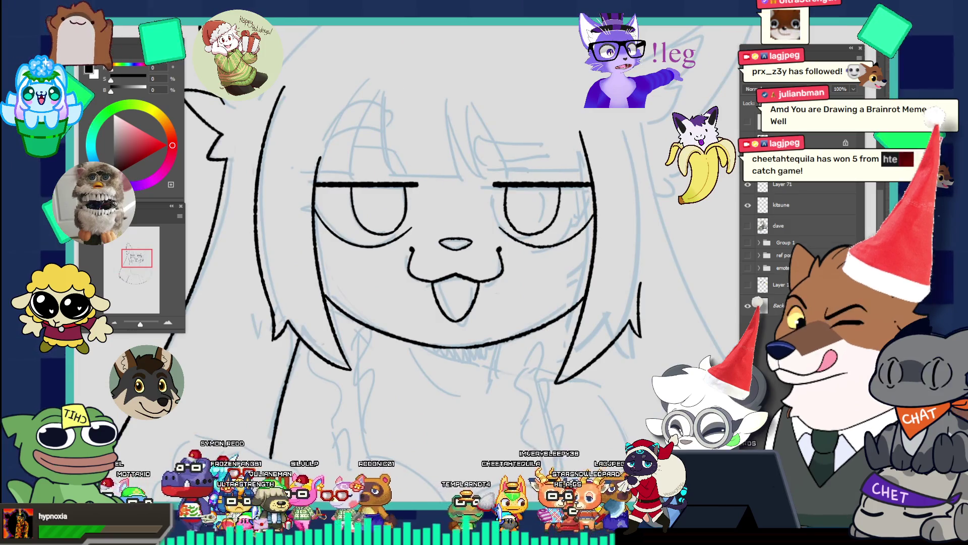
drag(629, 148, 633, 191)
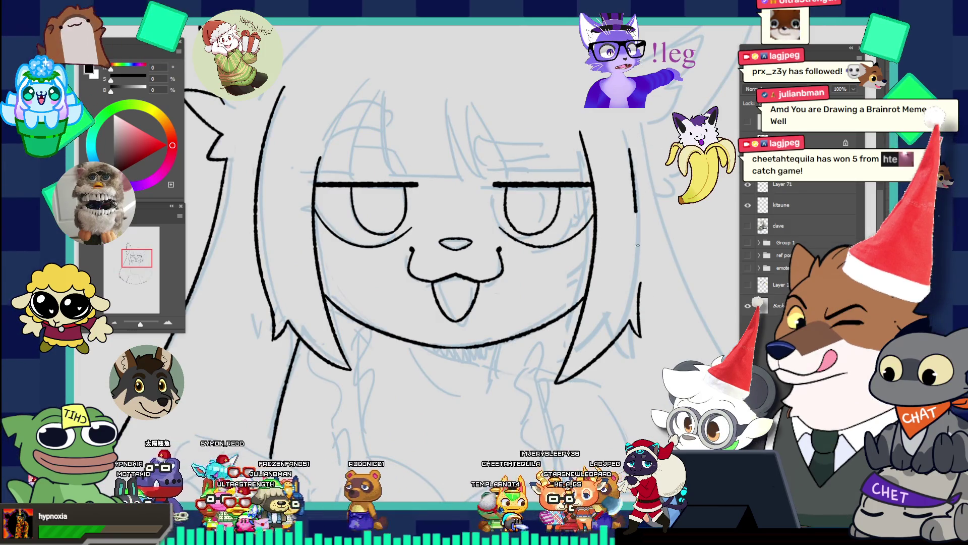
key(ctrl+z)
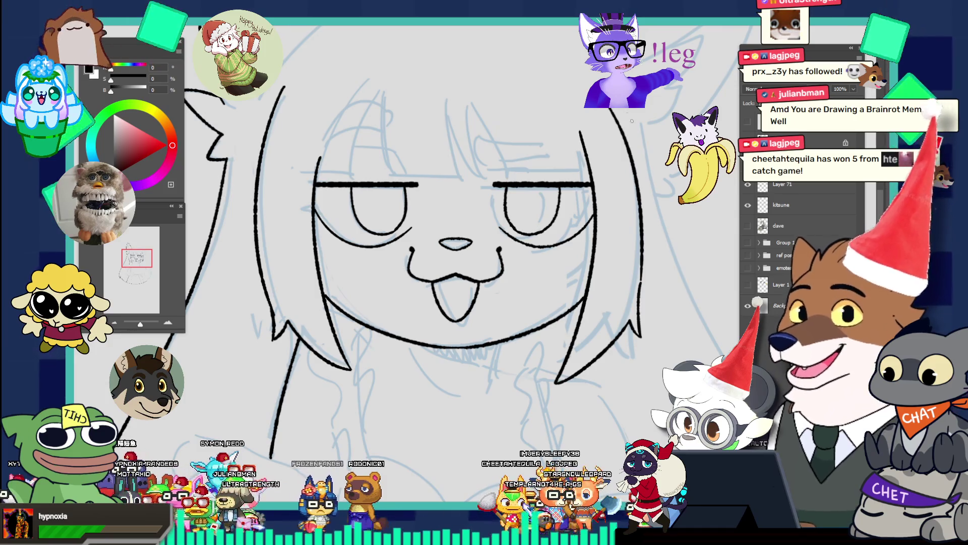
key(ctrl+z)
drag(621, 112, 628, 262)
key(ctrl+z)
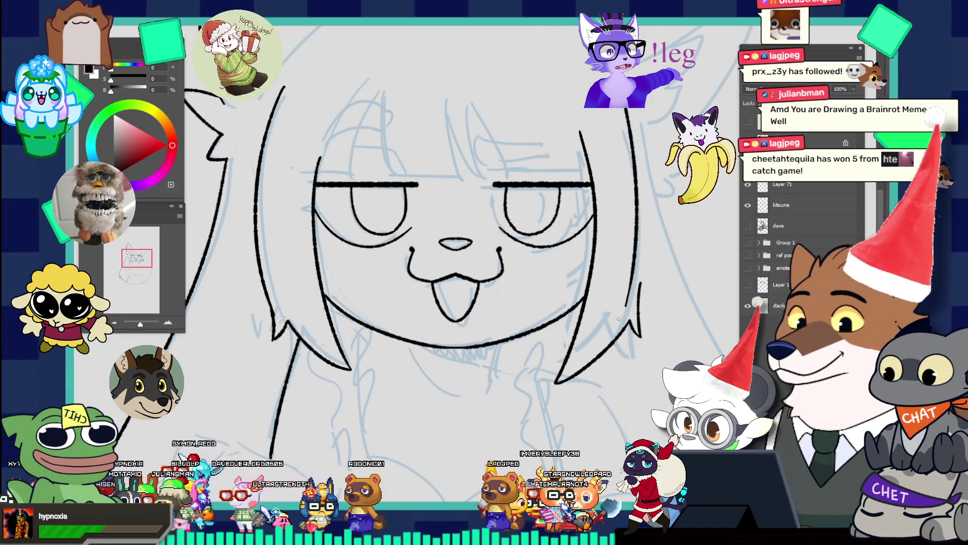
key(ctrl+z)
drag(621, 110, 644, 282)
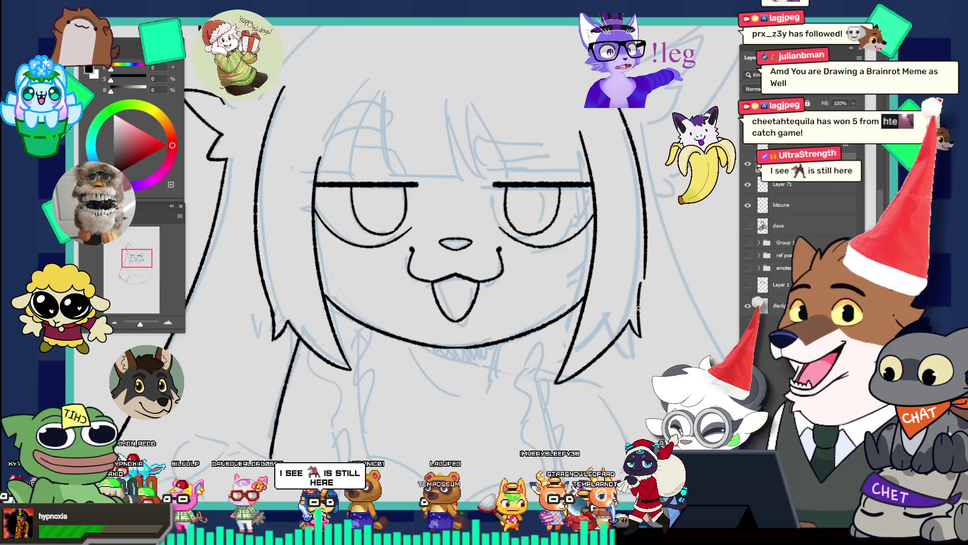
key(ctrl+z)
drag(622, 108, 645, 279)
key(ctrl+z)
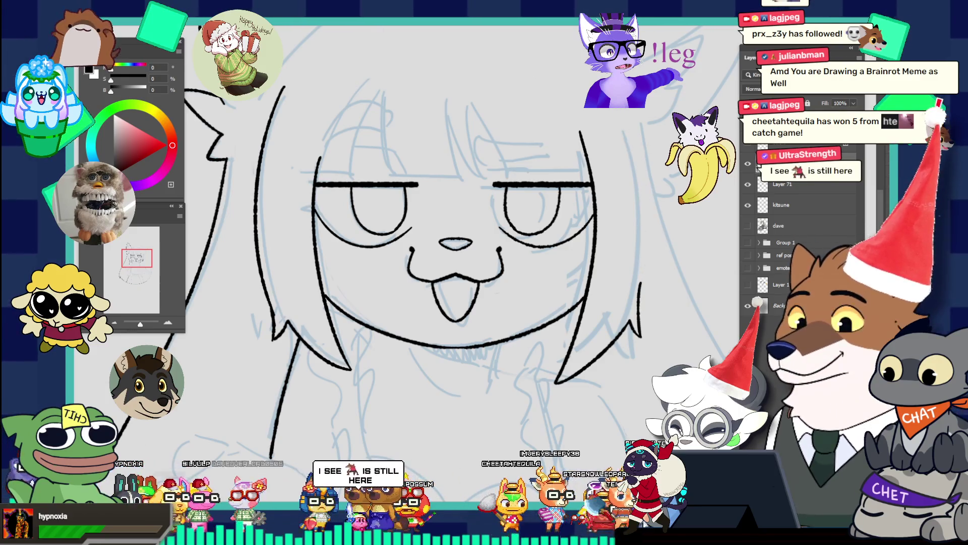
key(ctrl+z)
drag(618, 109, 646, 283)
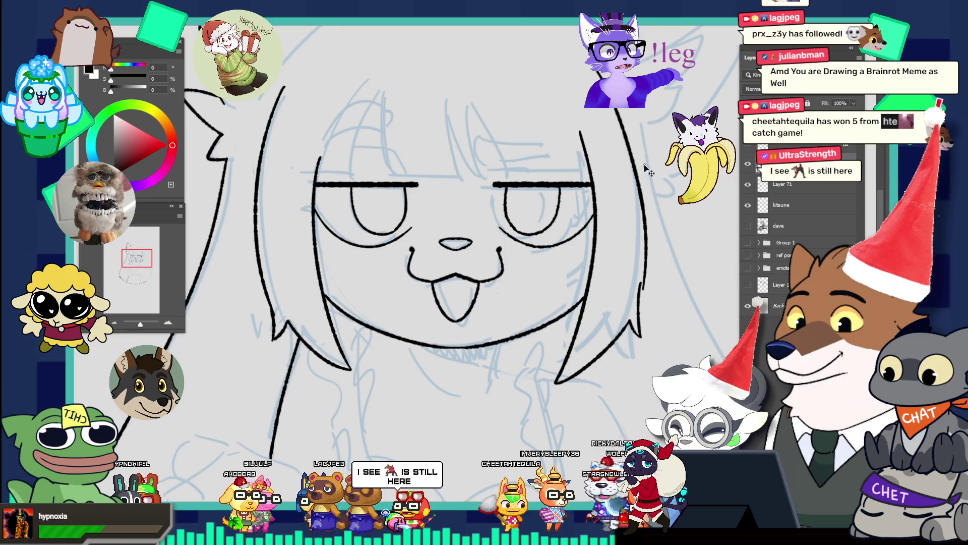
drag(619, 108, 645, 282)
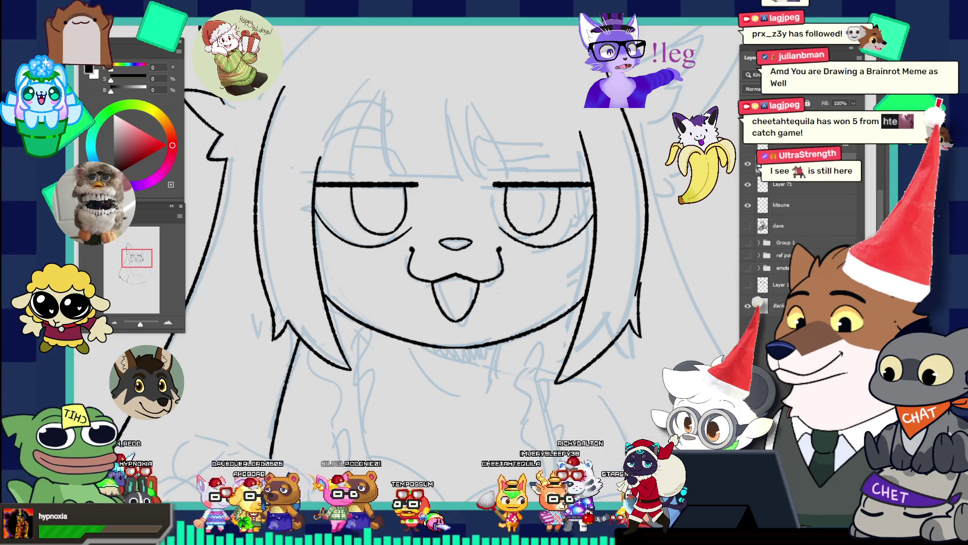
drag(620, 109, 645, 275)
key(ctrl+z)
drag(625, 109, 651, 263)
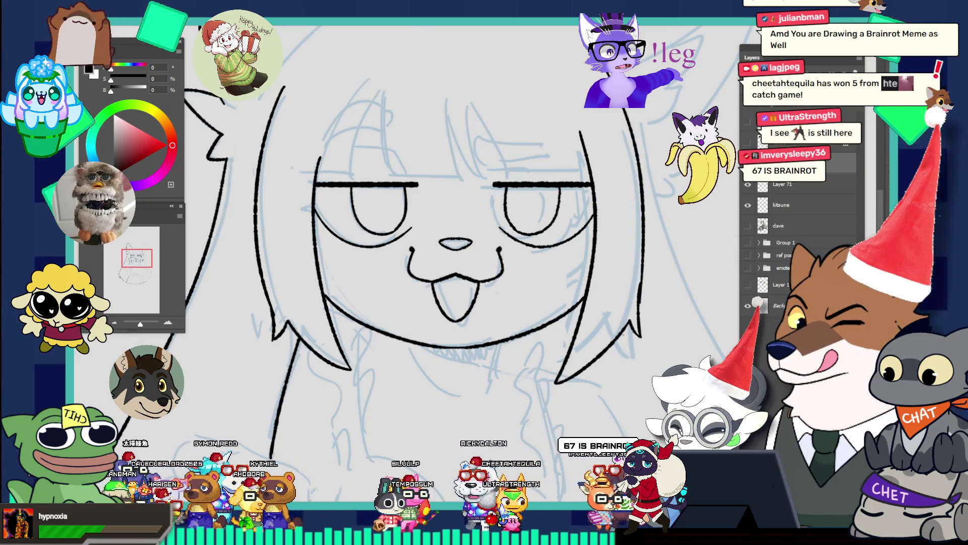
- Check the line at several zoom levels, then lasso the left hair strands
alt+click(687, 239)
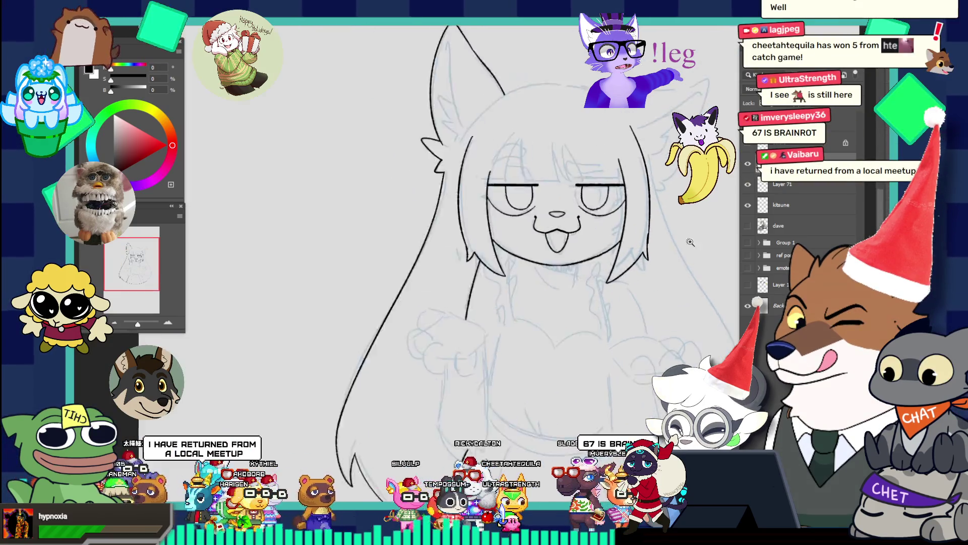
click(687, 239)
click(662, 202)
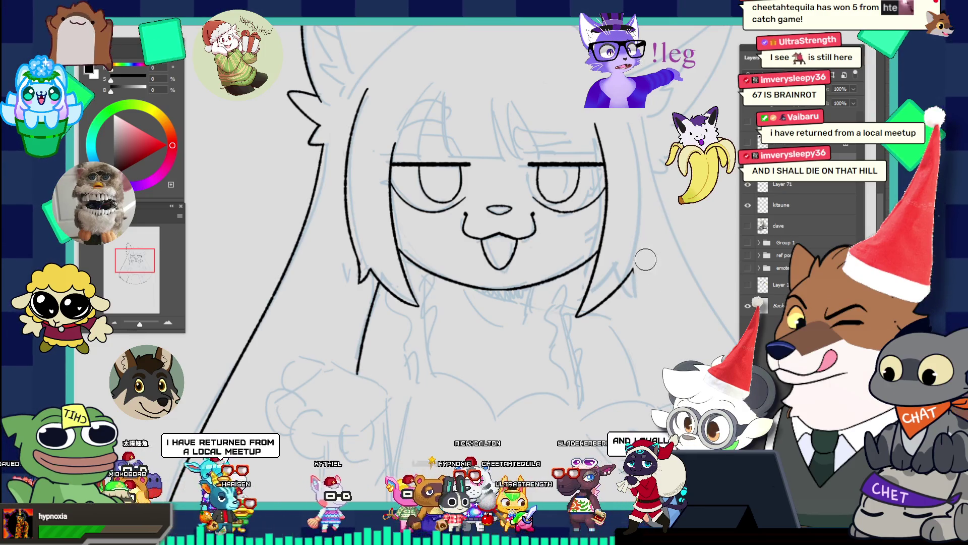
alt+click(658, 239)
click(658, 240)
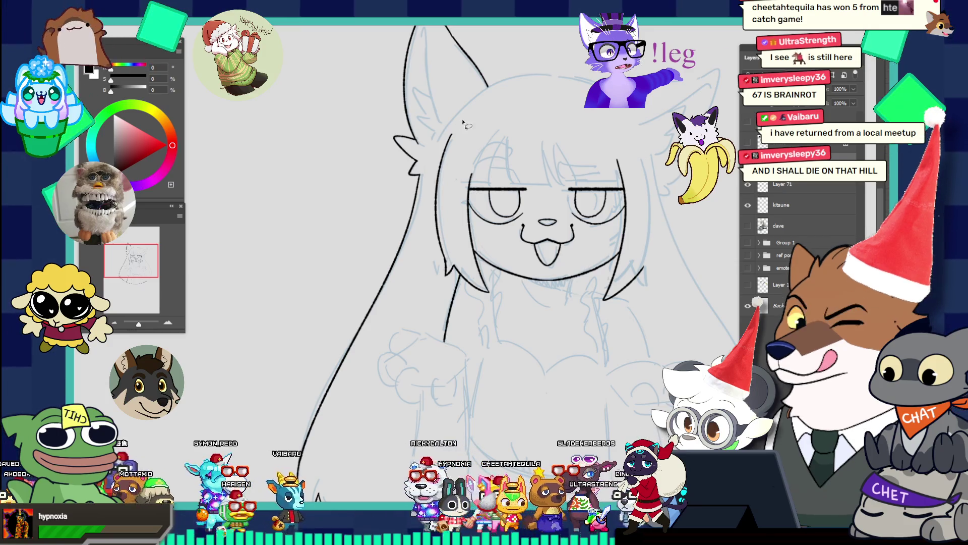
drag(413, 241, 427, 291)
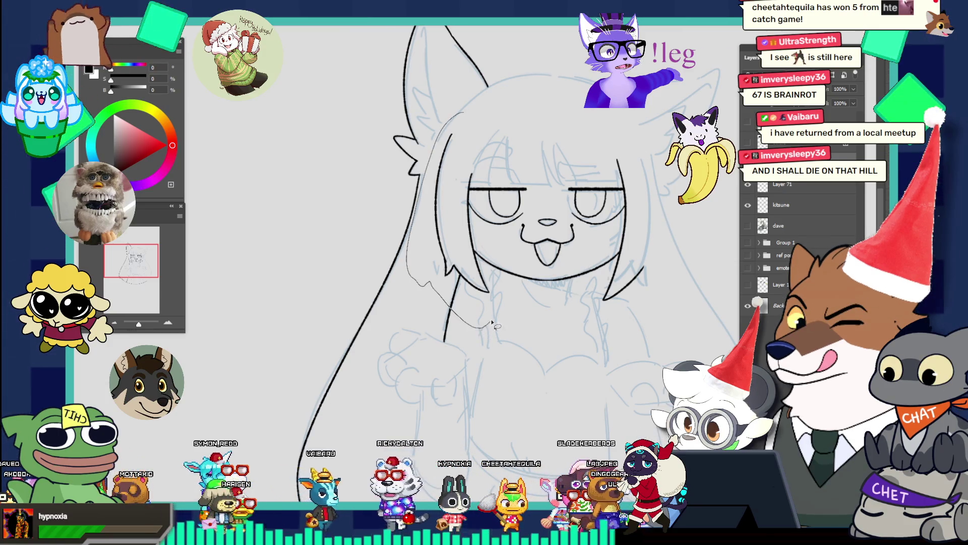
drag(507, 280, 500, 104)
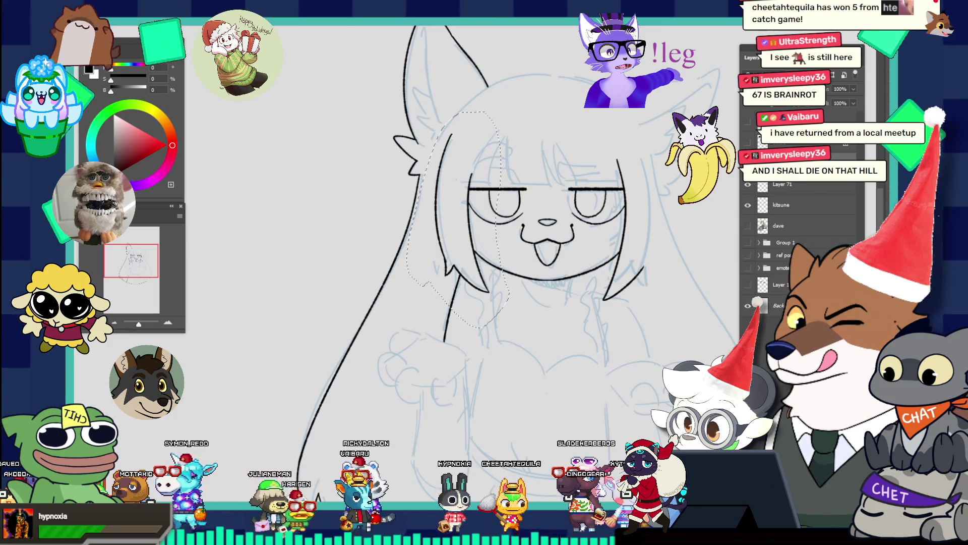
- Toggle the ink layers' visibility to check the selected left hair strands
click(748, 204)
click(748, 204)
click(748, 184)
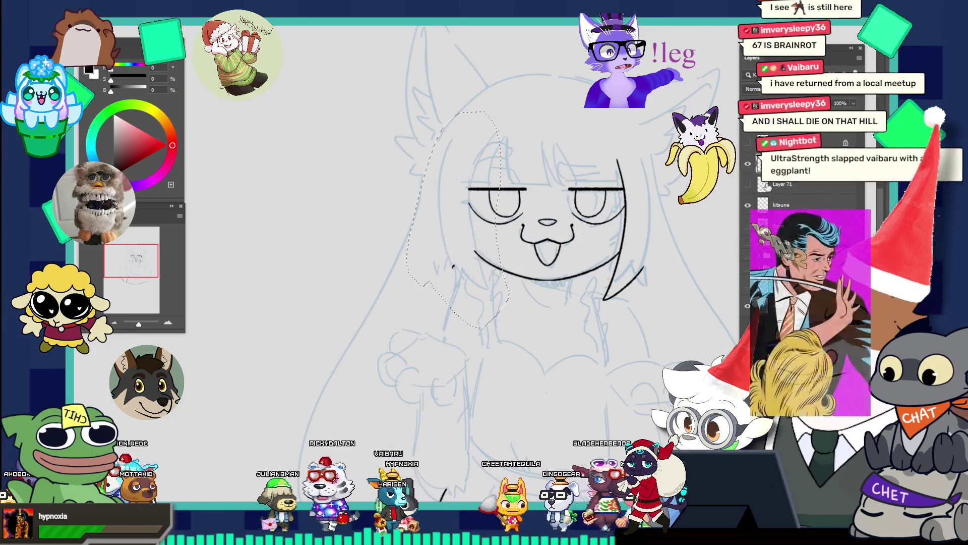
click(748, 184)
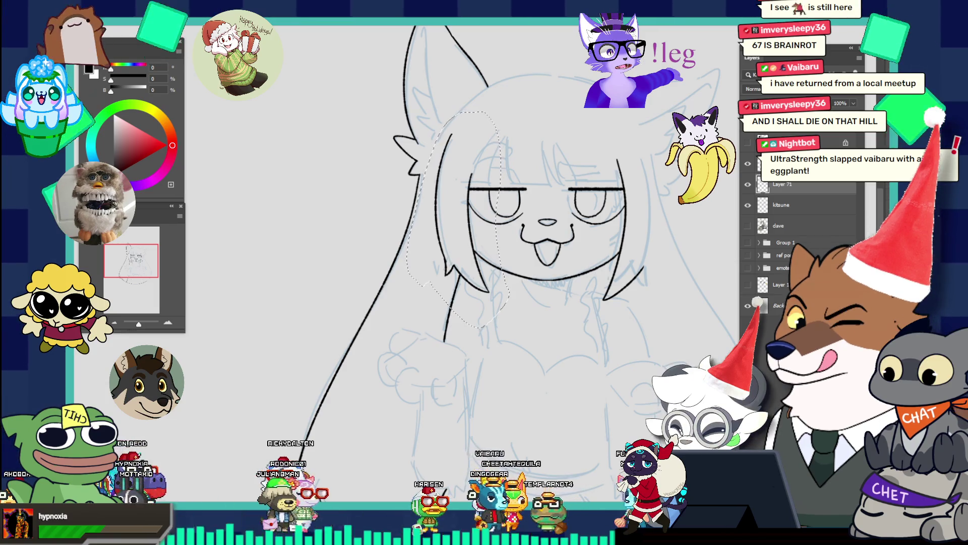
- Copy the strands to a new layer, flip them horizontally and place them on the face's right side
key(ctrl+d)
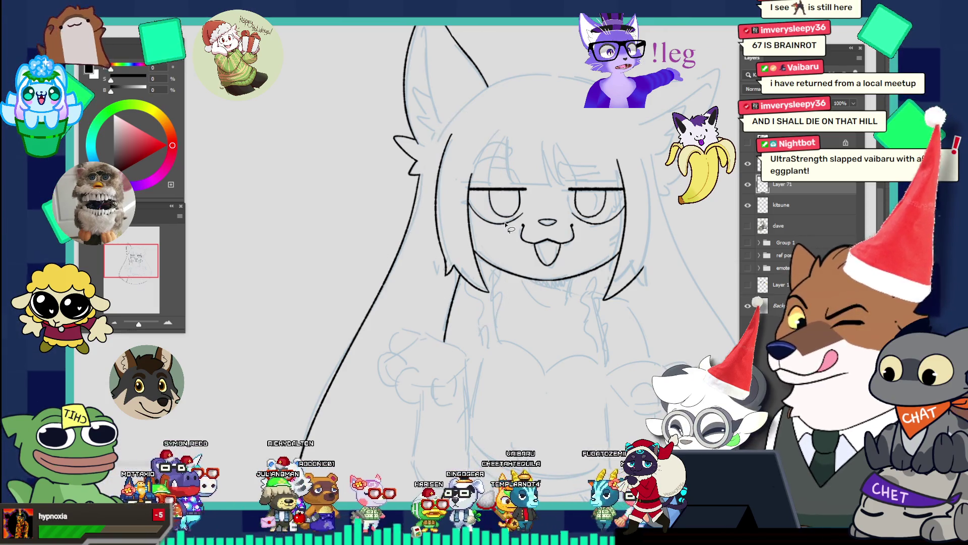
key(ctrl+shift+alt+n)
key(ctrl+t)
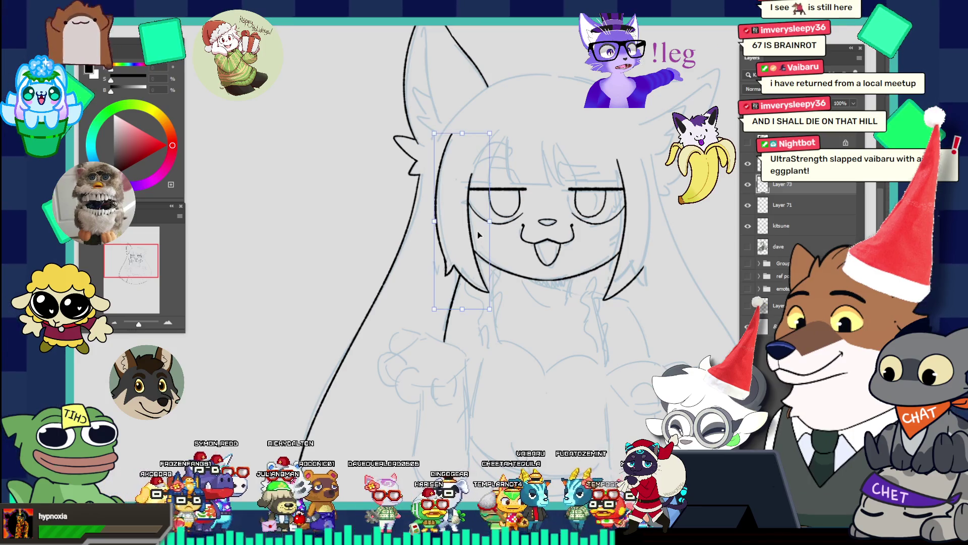
right_click(477, 231)
click(508, 432)
drag(470, 238, 638, 235)
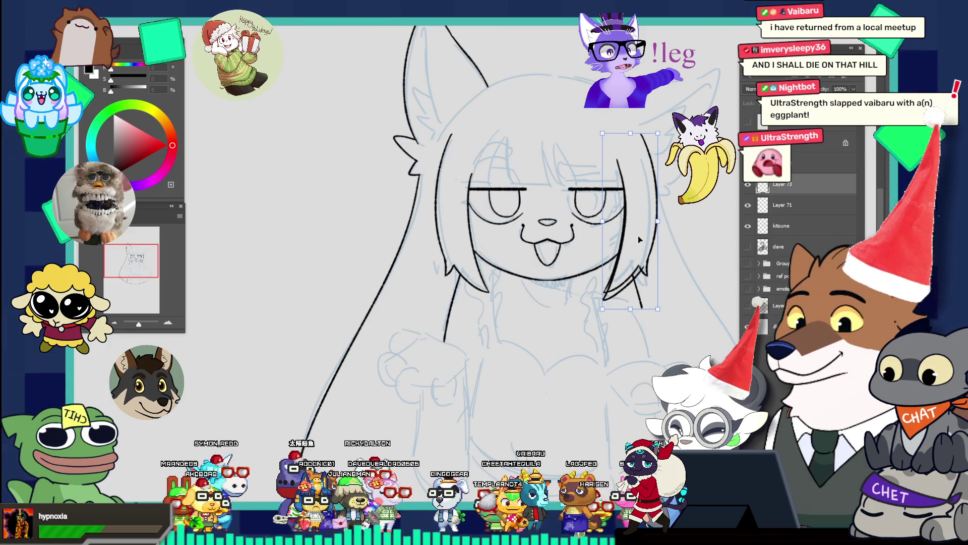
key(Return)
click(687, 276)
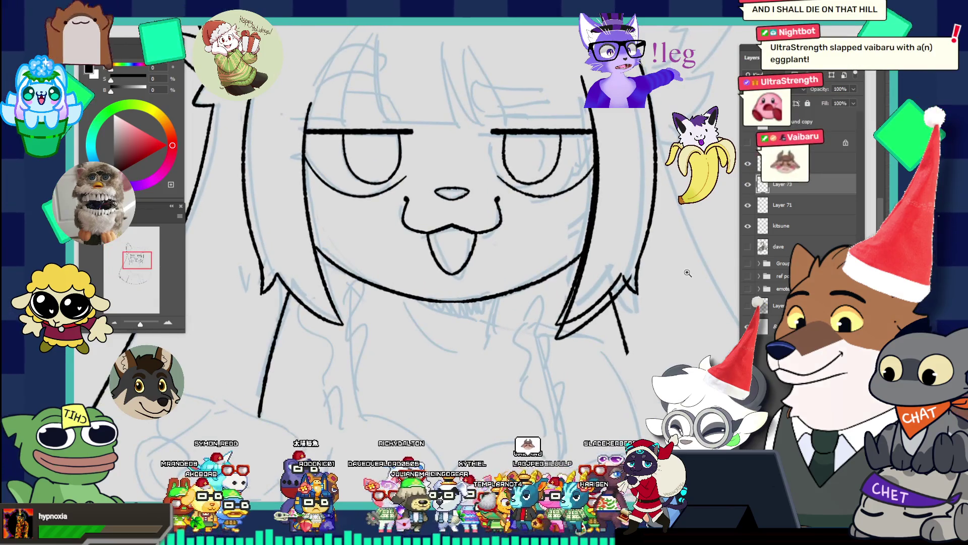
click(748, 185)
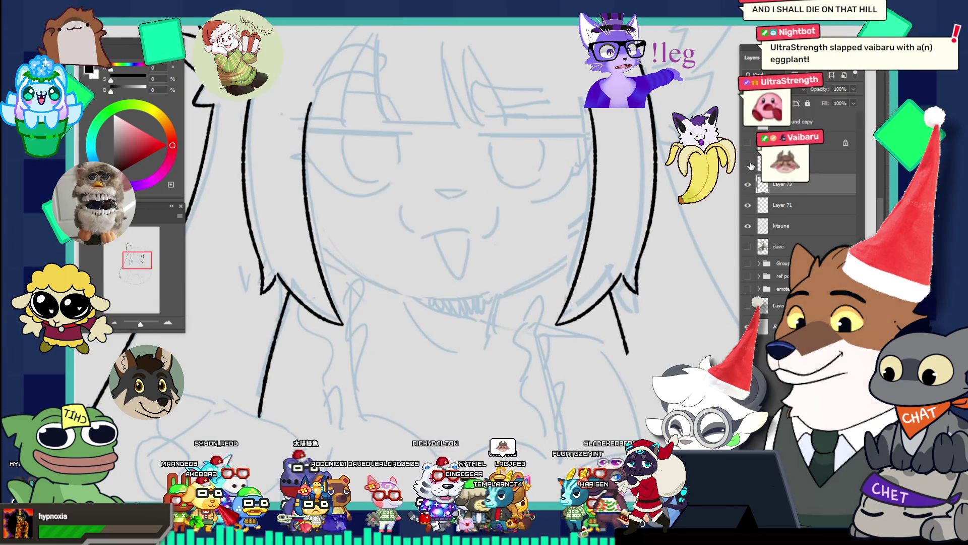
click(748, 184)
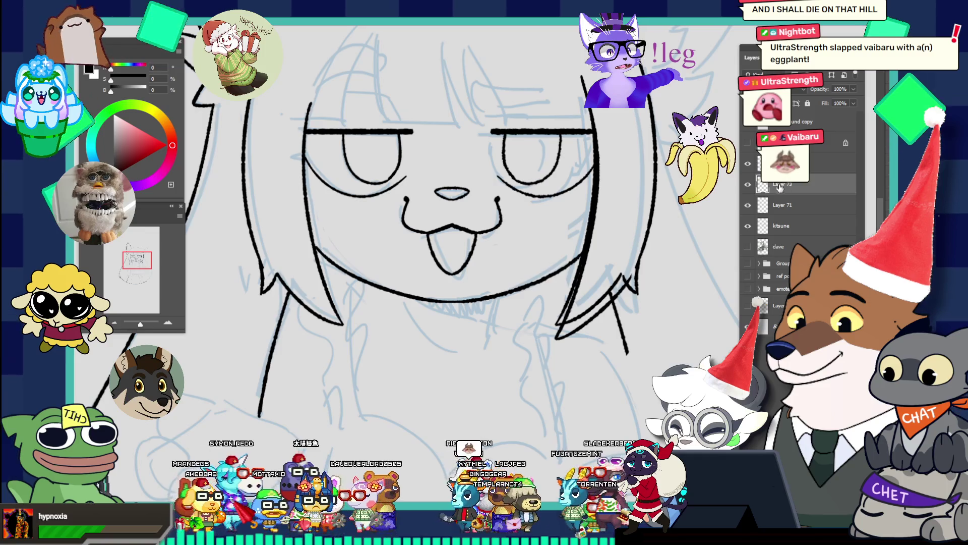
click(786, 163)
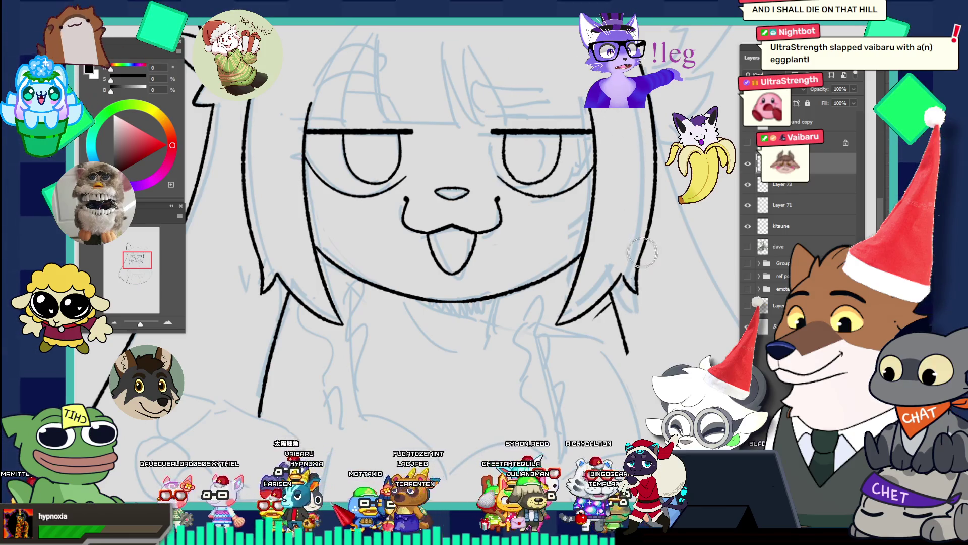
drag(658, 256, 602, 172)
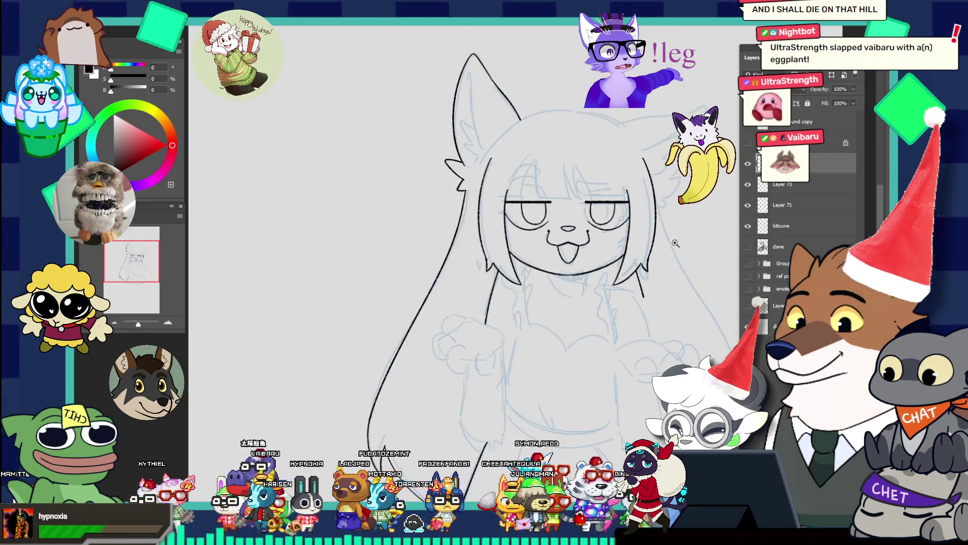
mouse_move(675, 242)
mouse_down()
mouse_move(571, 193)
mouse_move(535, 151)
mouse_move(585, 115)
mouse_up()
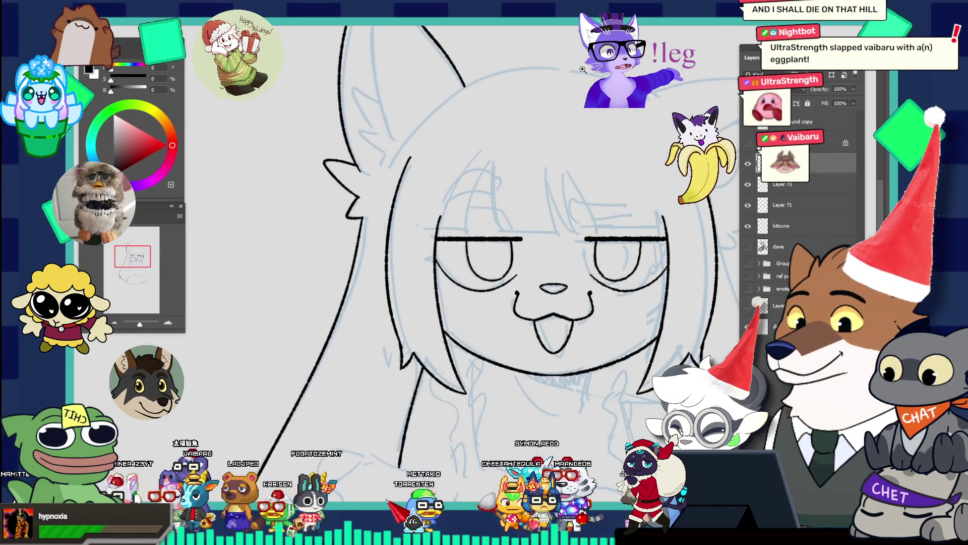
drag(493, 158, 522, 154)
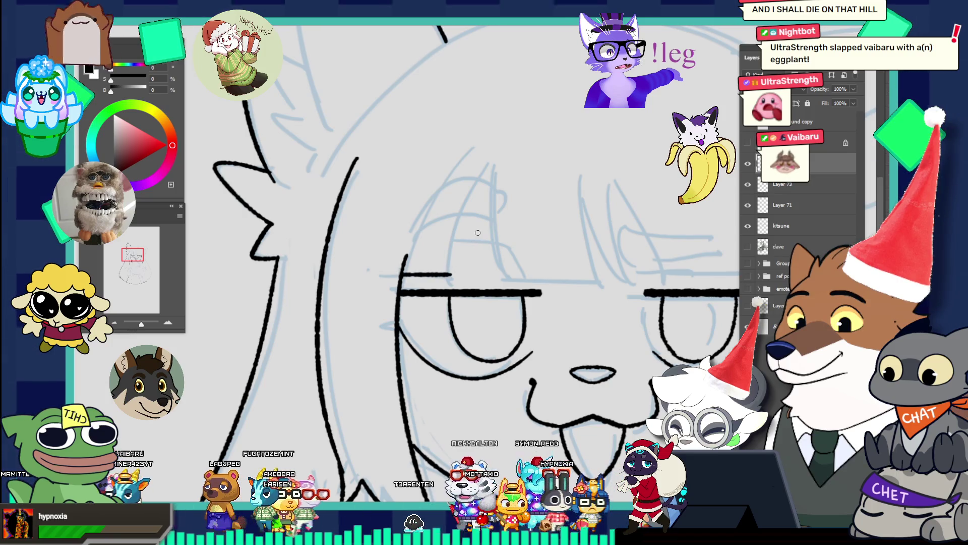
- Ink a curved strand over the forehead and redraw the right stroke of the hair peak
drag(450, 273, 508, 149)
drag(449, 272, 507, 151)
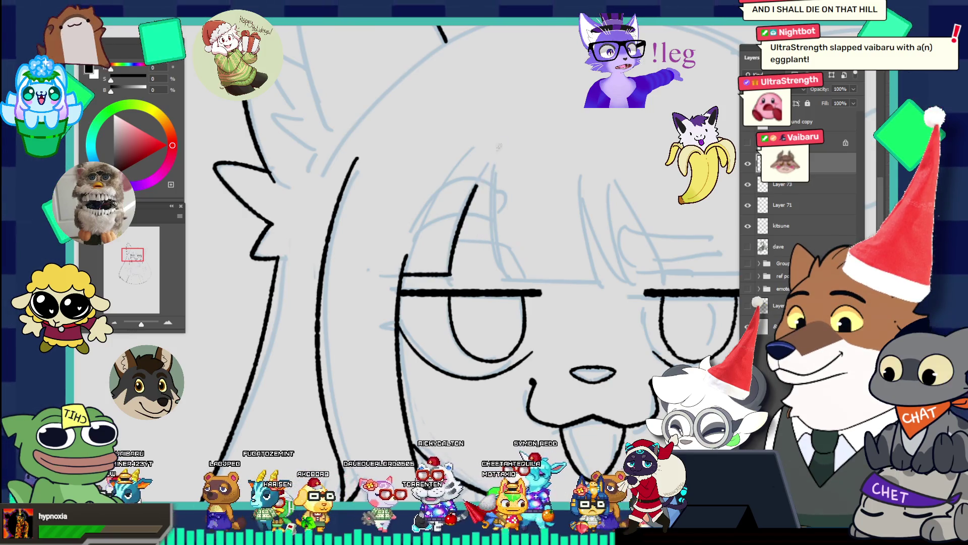
key(ctrl+z)
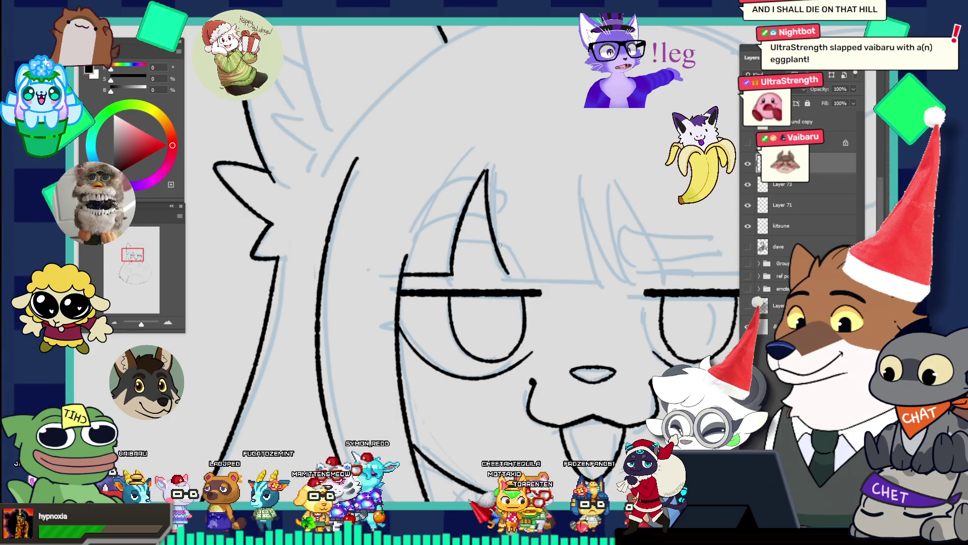
key(ctrl+z)
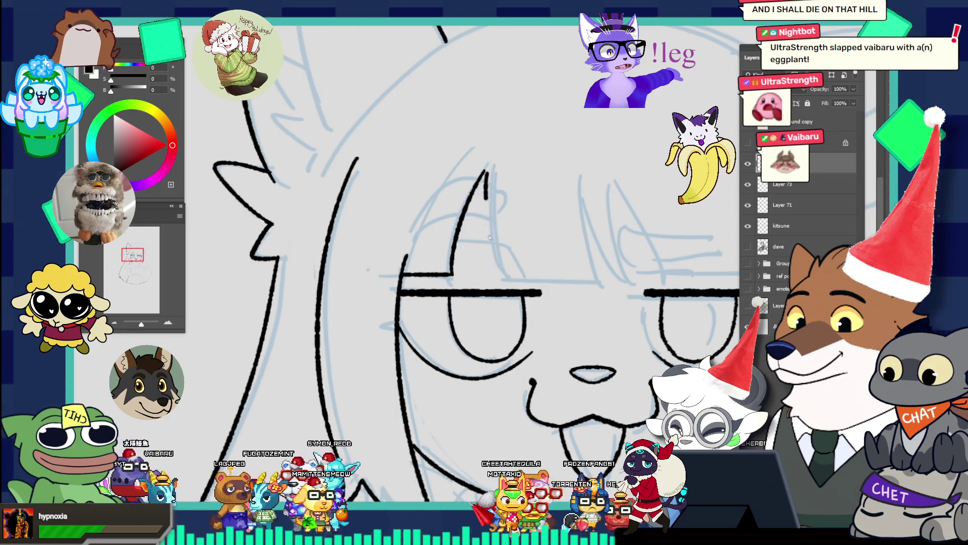
drag(486, 172, 507, 276)
drag(603, 276, 504, 279)
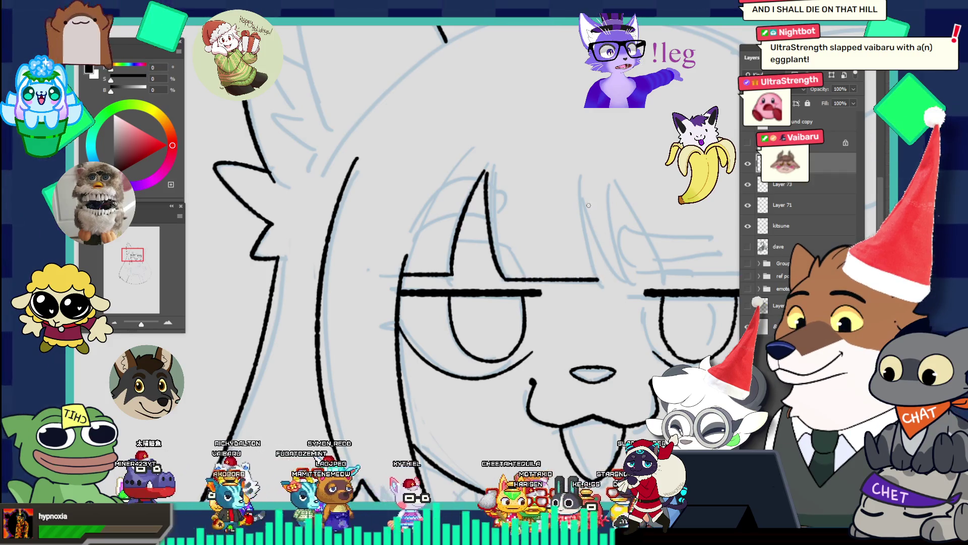
- Redraw the right bang strand several times so it curves onto the brow above the right eye
key(ctrl+z)
drag(584, 200, 599, 278)
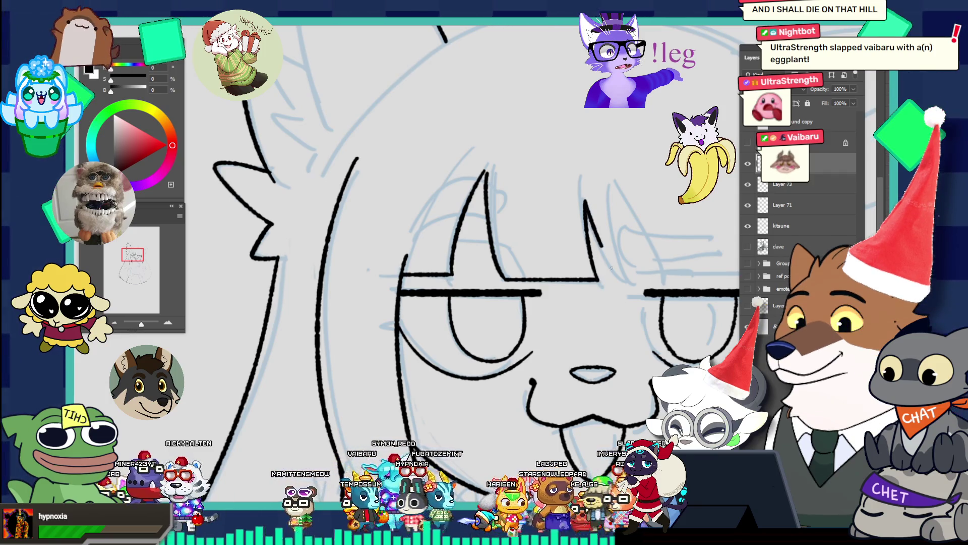
key(ctrl+z)
drag(585, 201, 626, 276)
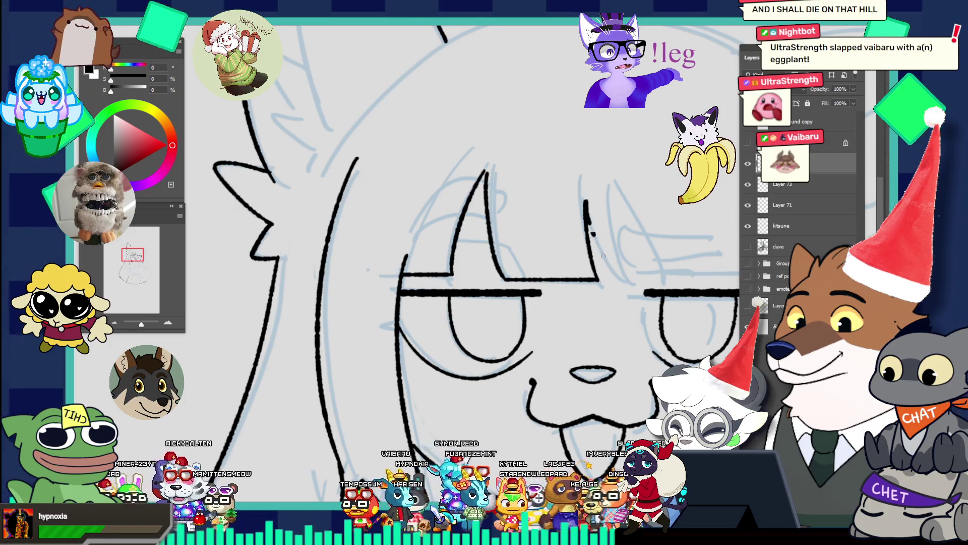
drag(585, 200, 621, 276)
drag(598, 241, 621, 276)
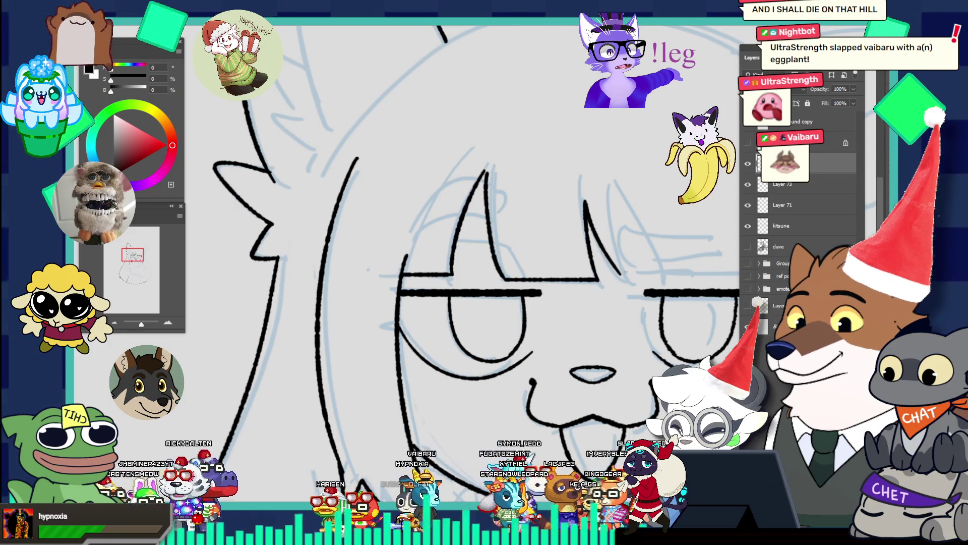
key(ctrl+z)
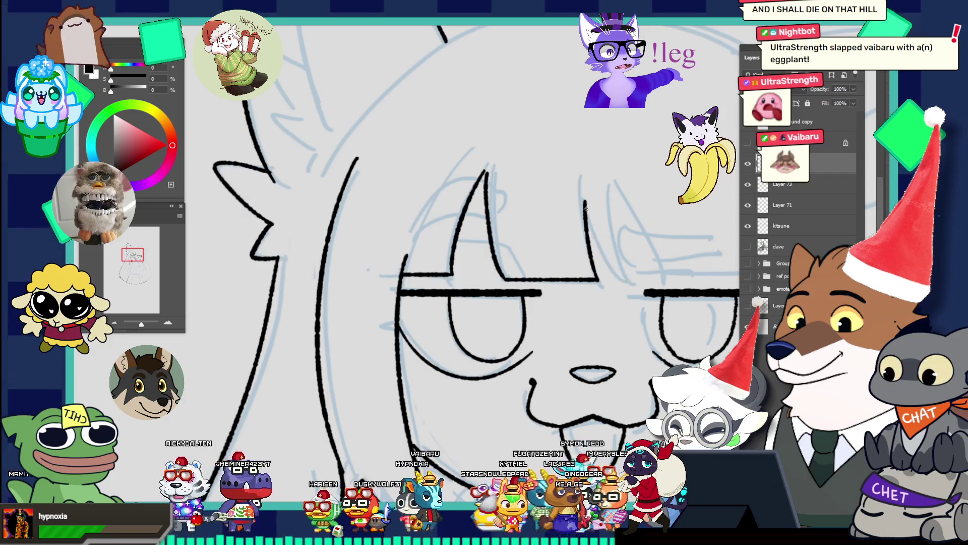
drag(585, 201, 625, 281)
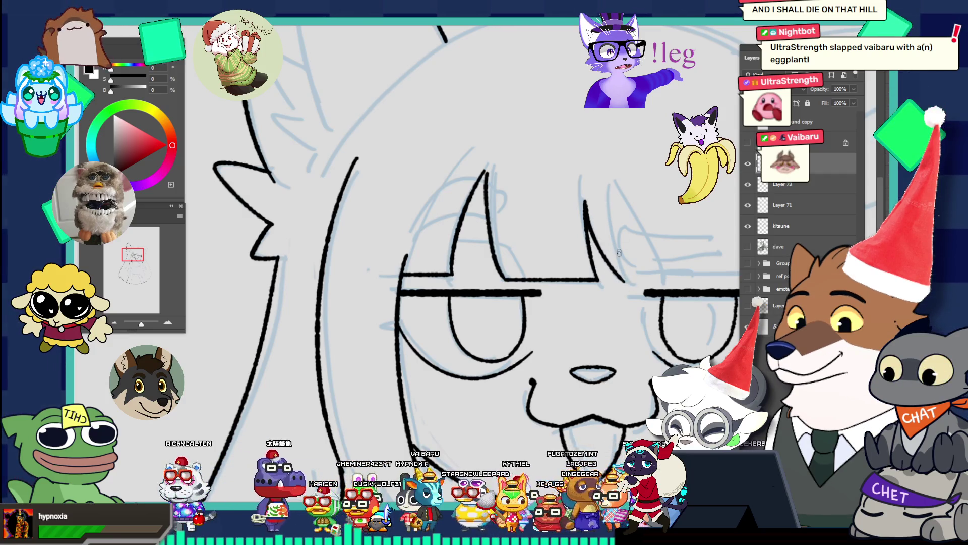
key(ctrl+z)
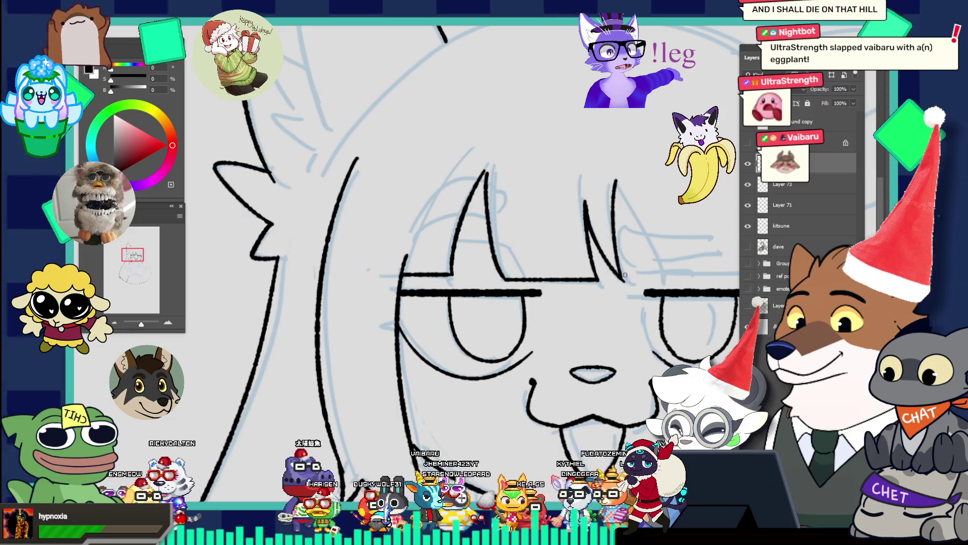
drag(616, 179, 631, 286)
key(ctrl+z)
drag(616, 180, 625, 288)
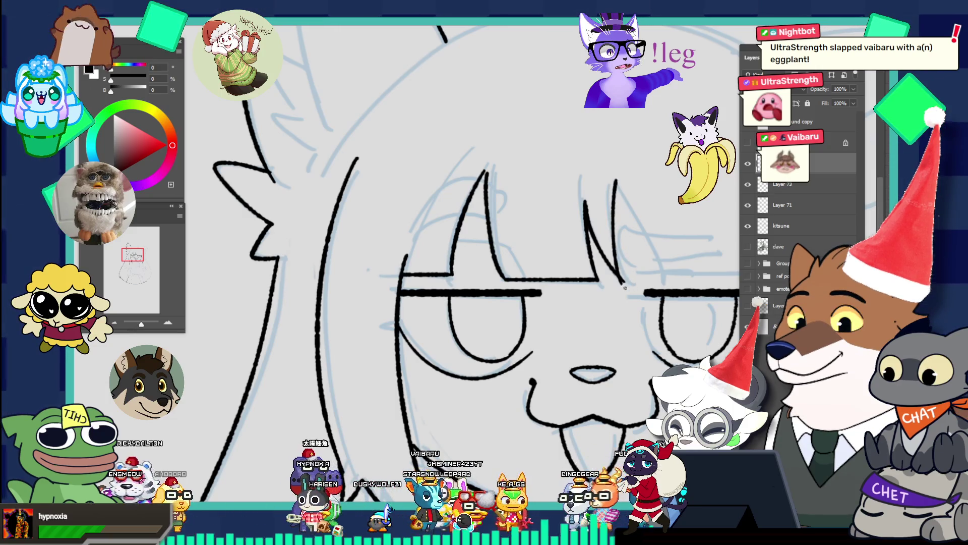
- Ink a strand onto the right brow line, plus a second one running down-right from the bang tip
drag(615, 182, 626, 273)
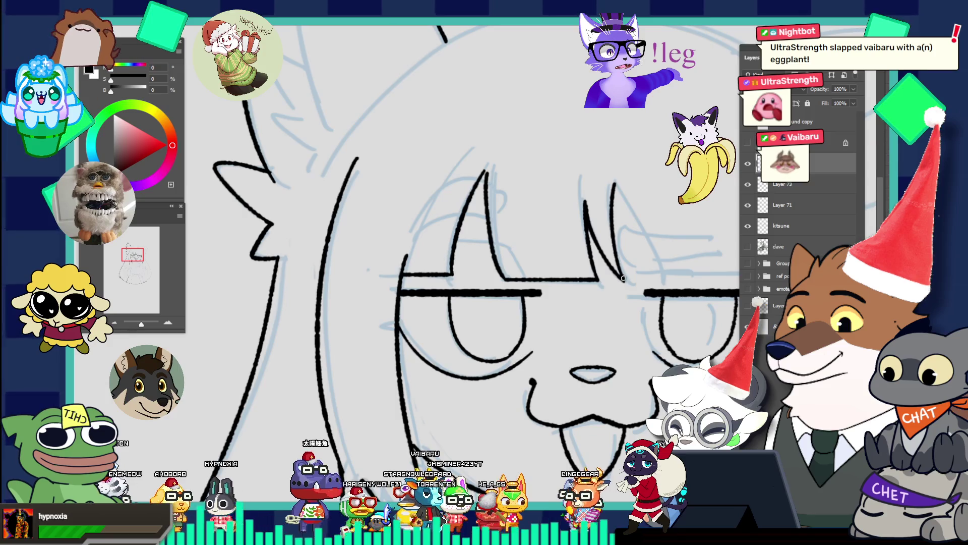
drag(616, 184, 674, 272)
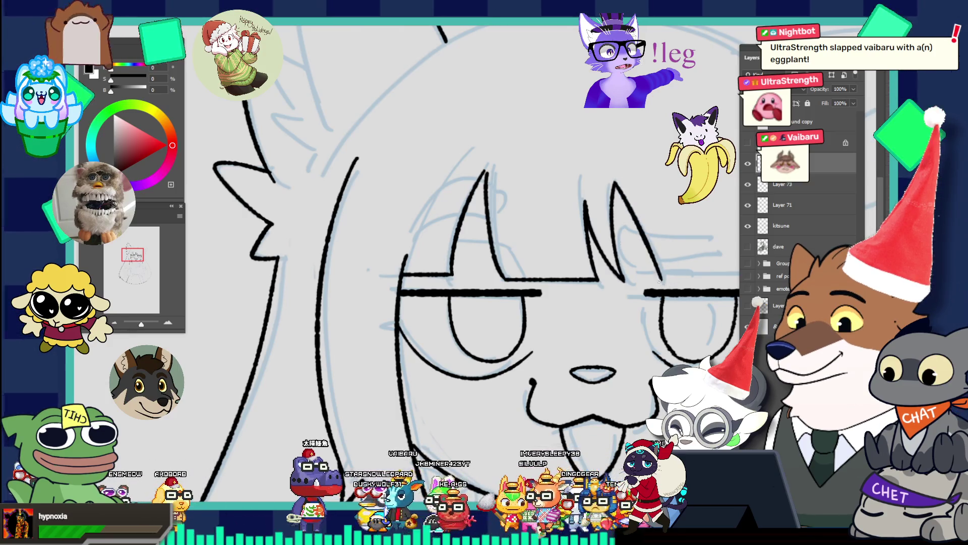
mouse_move(611, 180)
mouse_down()
mouse_move(575, 166)
mouse_move(675, 220)
mouse_up()
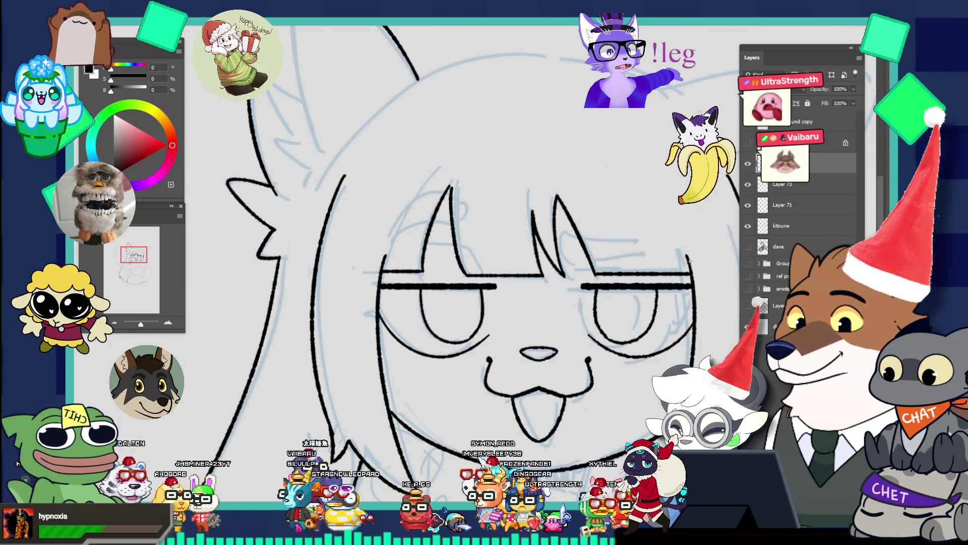
drag(647, 220, 577, 167)
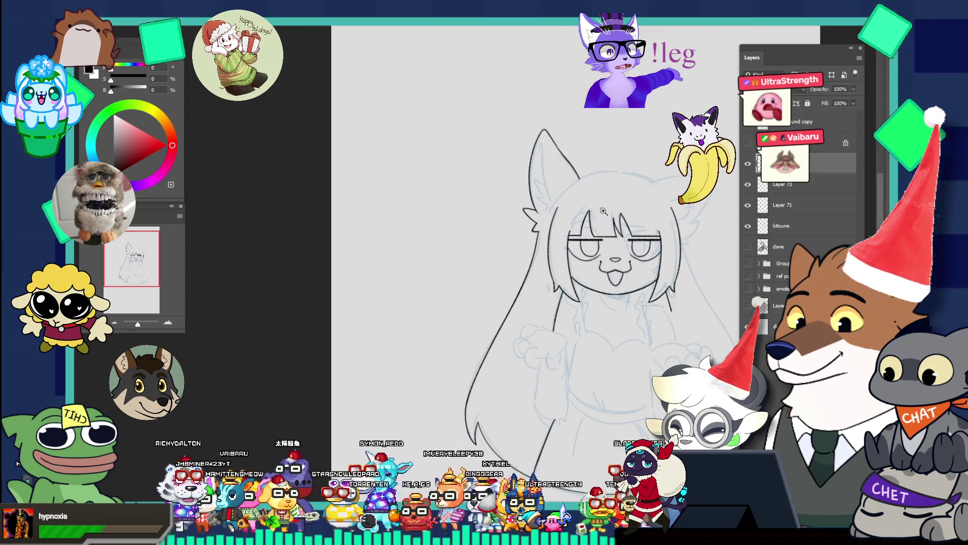
drag(600, 206, 662, 292)
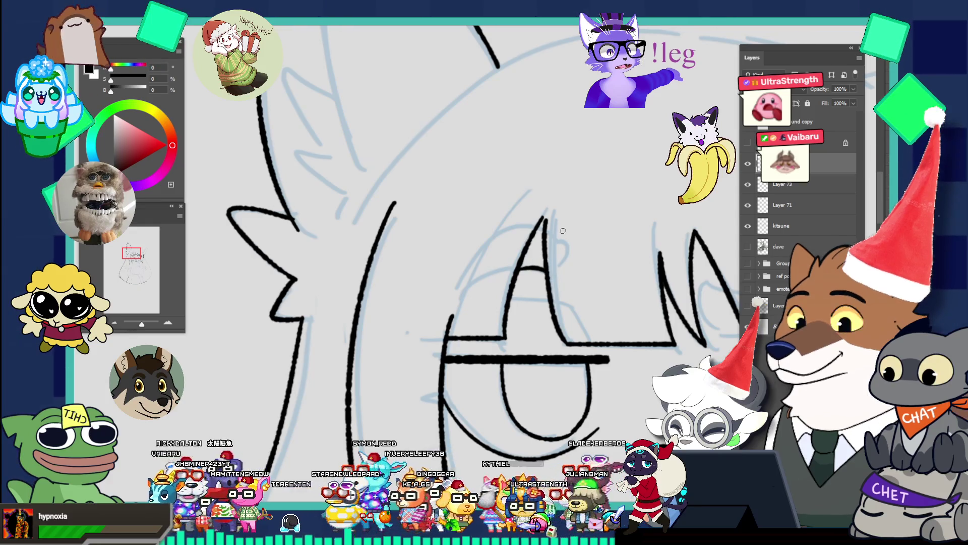
scroll(640, 284, down, 5)
click(671, 289)
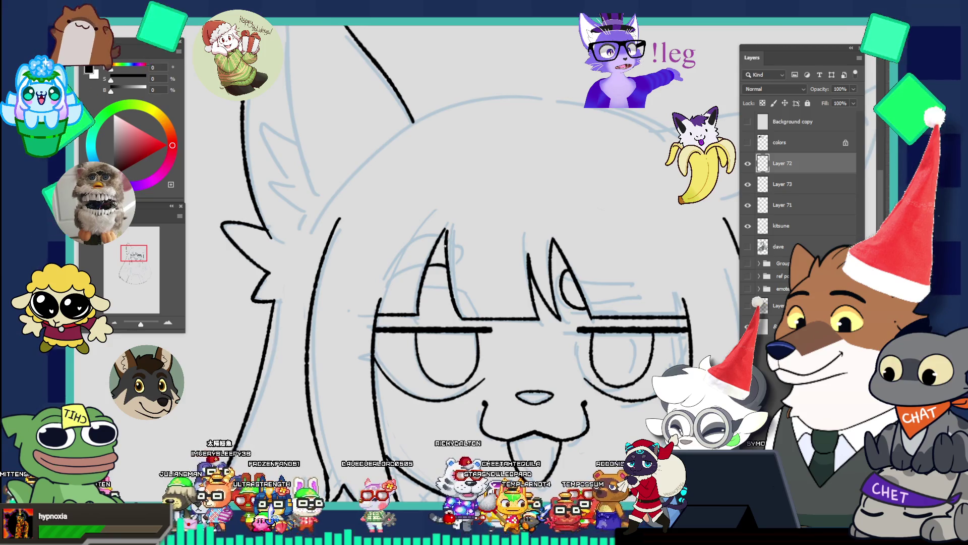
drag(467, 224, 416, 184)
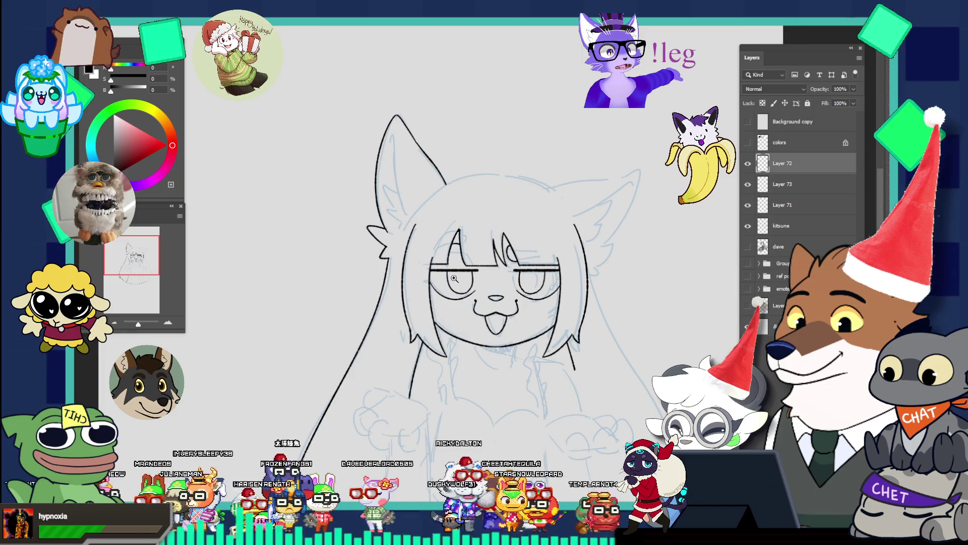
- On Layer 73, erase the stray stroke below the right hair tip
key(ctrl+minus)
click(480, 223)
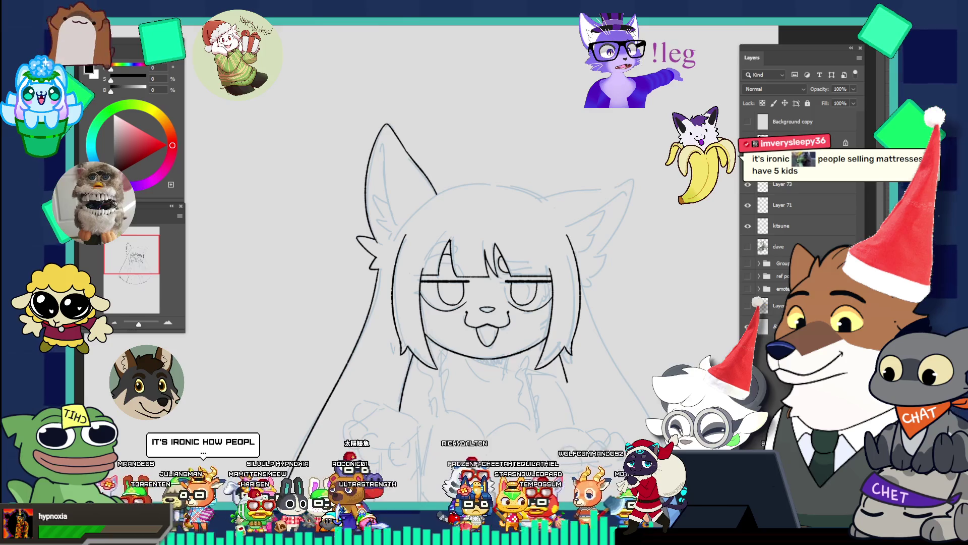
alt+click(556, 170)
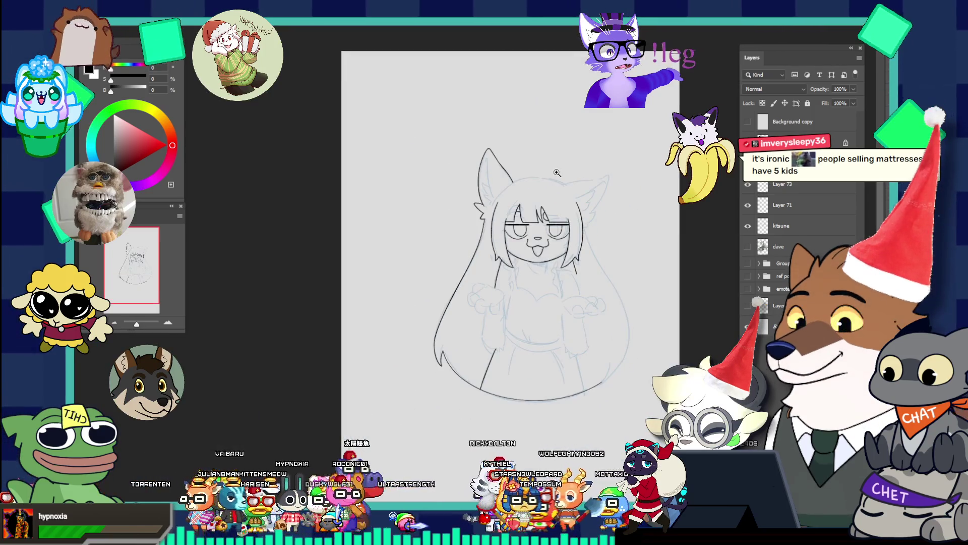
drag(572, 214, 621, 391)
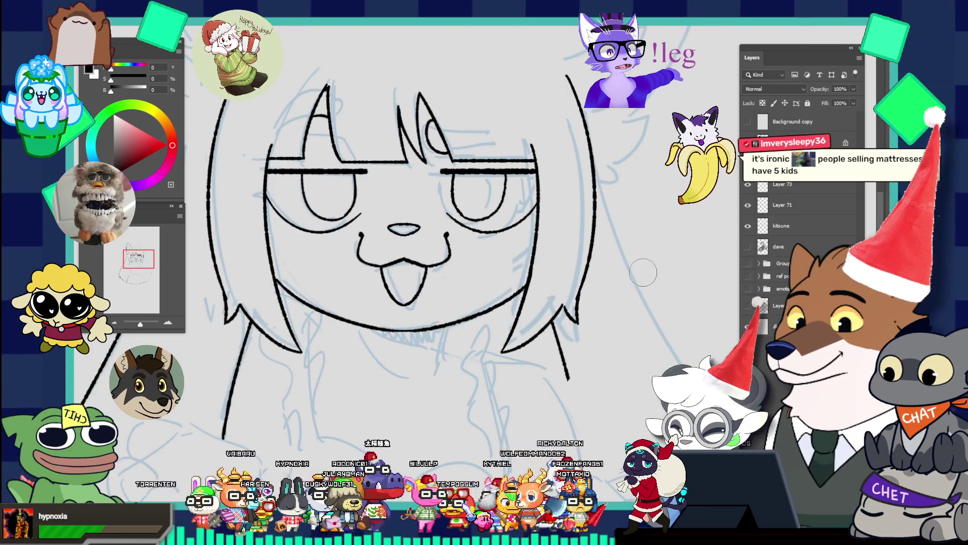
click(779, 190)
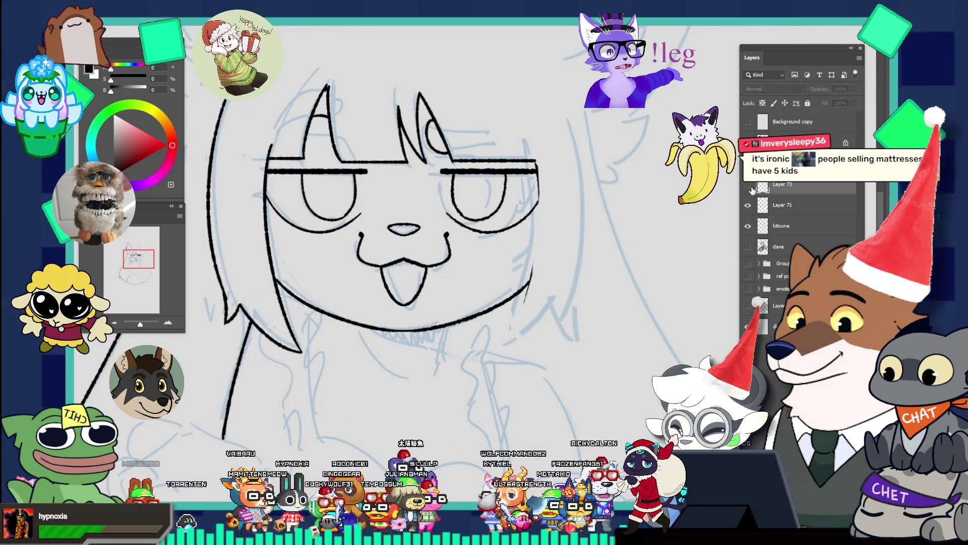
mouse_move(566, 354)
mouse_down()
mouse_move(562, 334)
mouse_move(568, 404)
mouse_up()
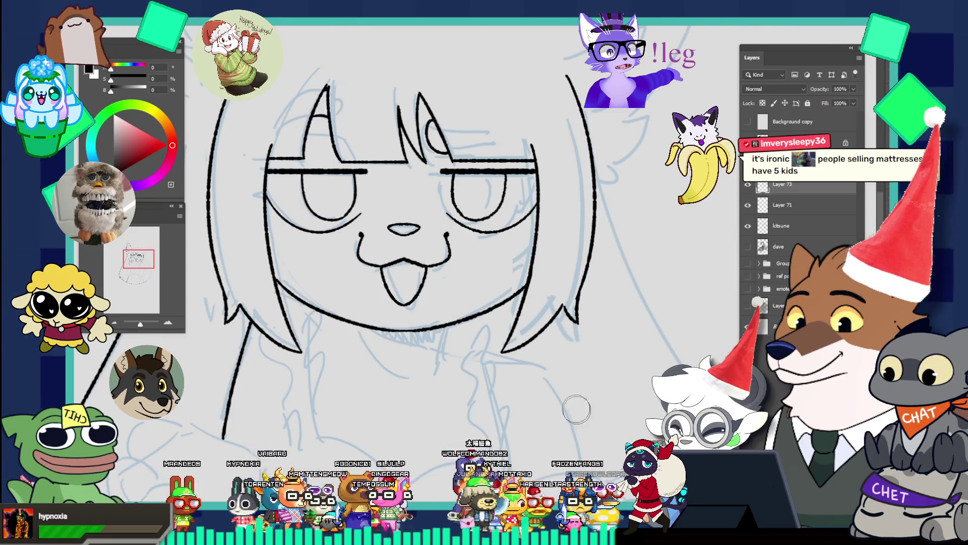
scroll(577, 331, down, 3)
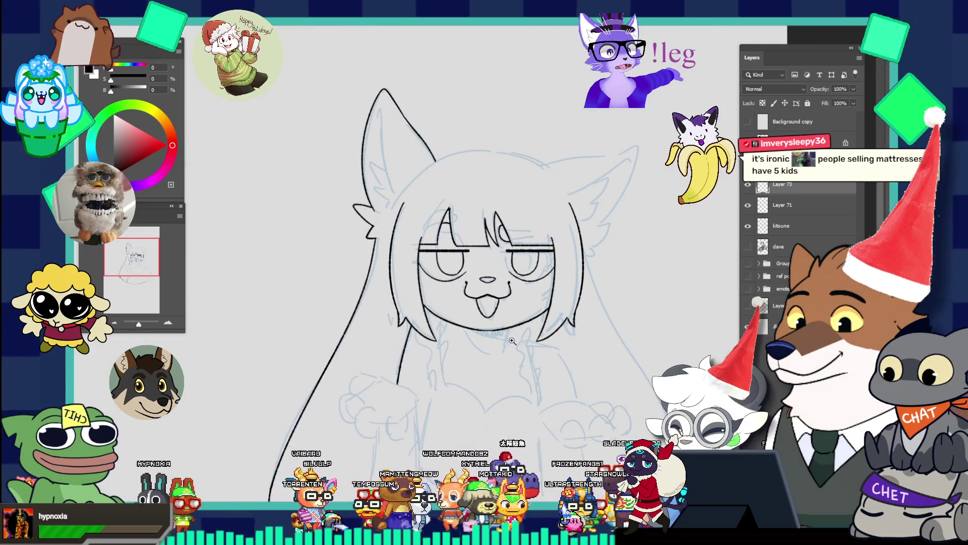
scroll(522, 349, up, 4)
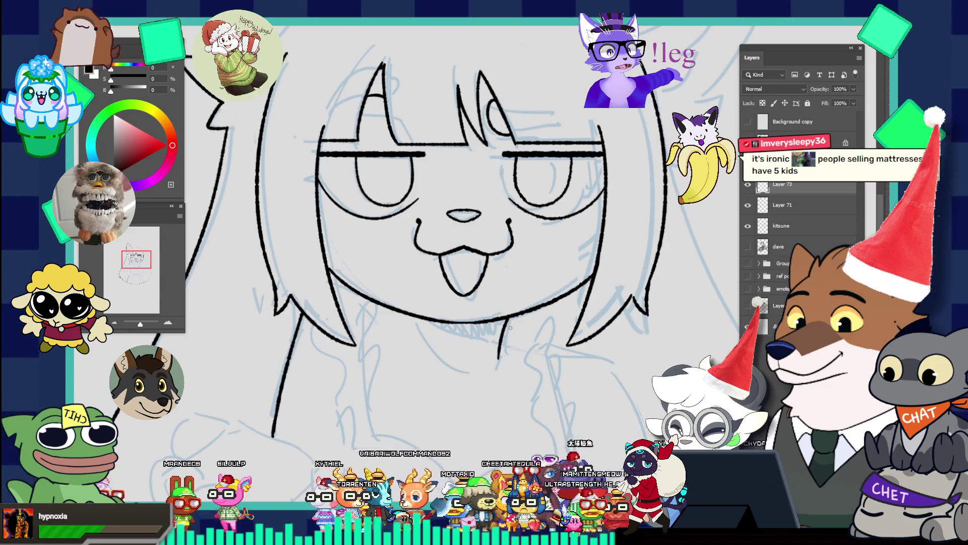
- Ink a U-shaped chin curve beneath the tongue-out mouth and fit the whole character on screen
drag(418, 323, 490, 360)
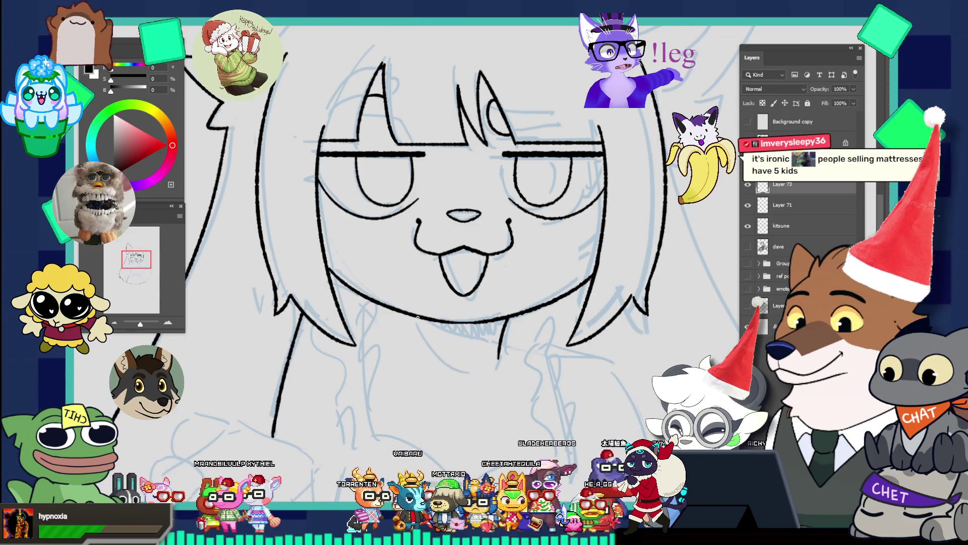
key(ctrl+z)
mouse_move(414, 318)
mouse_down()
mouse_move(488, 361)
mouse_move(473, 370)
mouse_move(490, 359)
mouse_up()
click(507, 353)
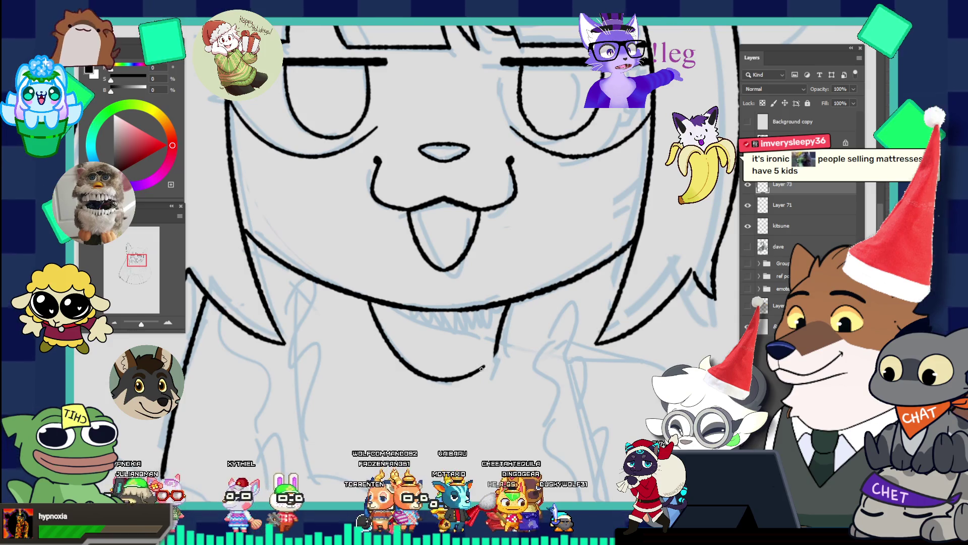
key(v)
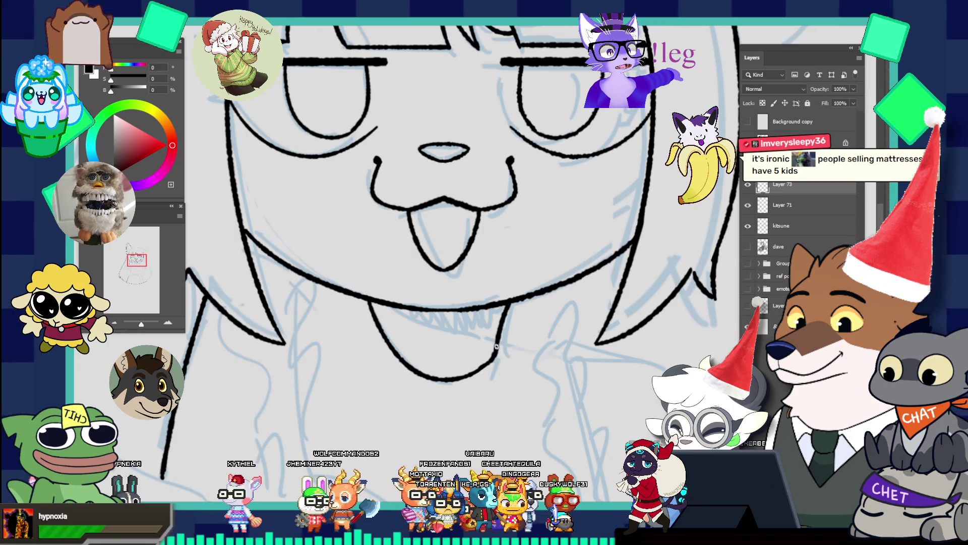
key(ctrl+0)
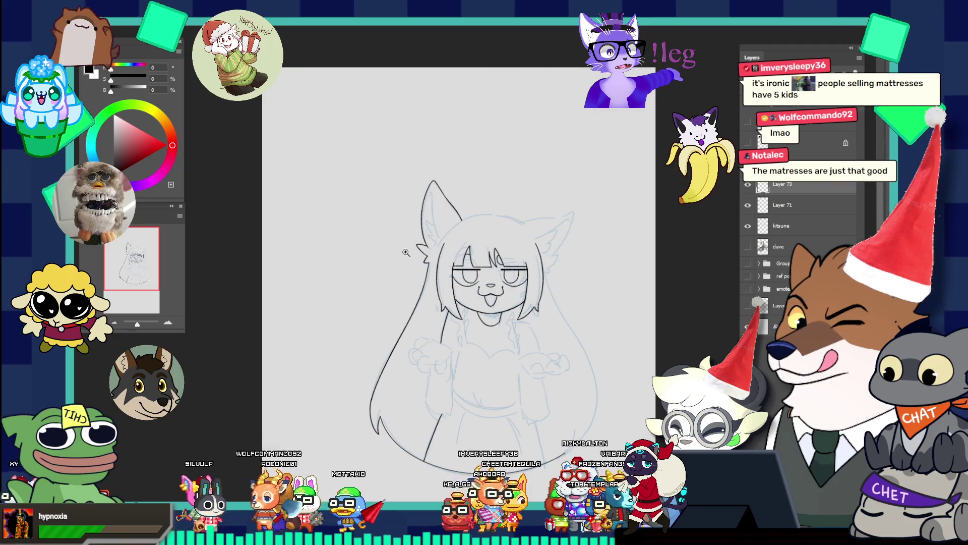
- Ink the head-top outline from the ear tip rightward, redrawing it until clean and checking at different zooms
click(539, 227)
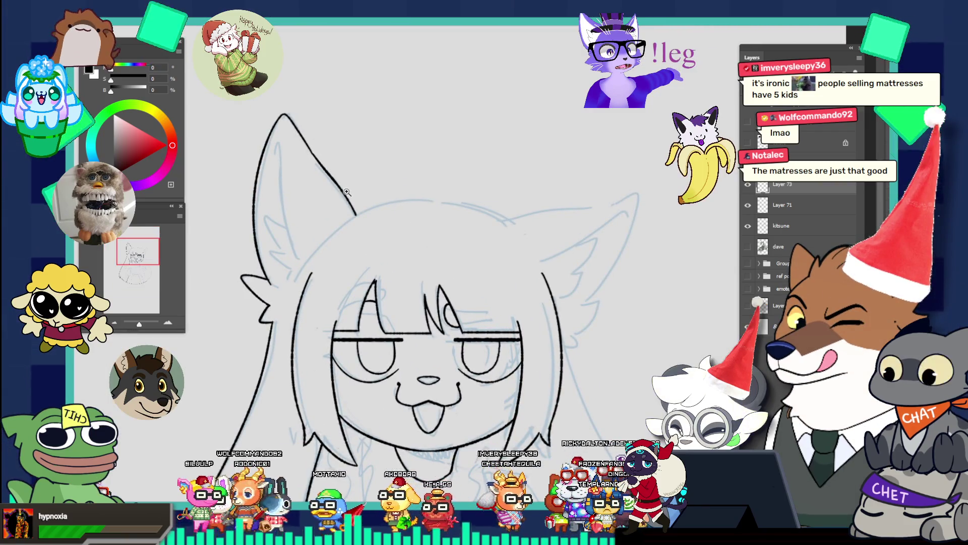
click(347, 192)
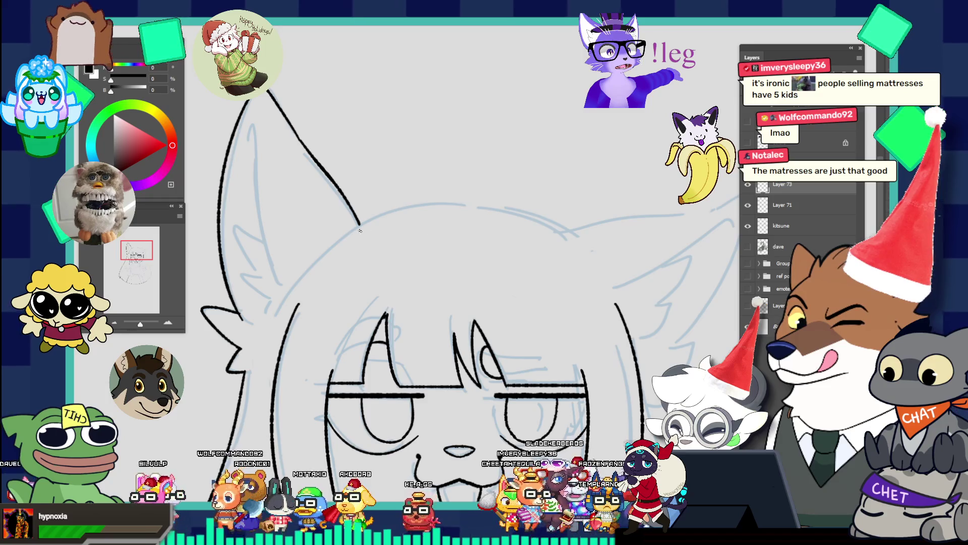
drag(360, 223, 569, 217)
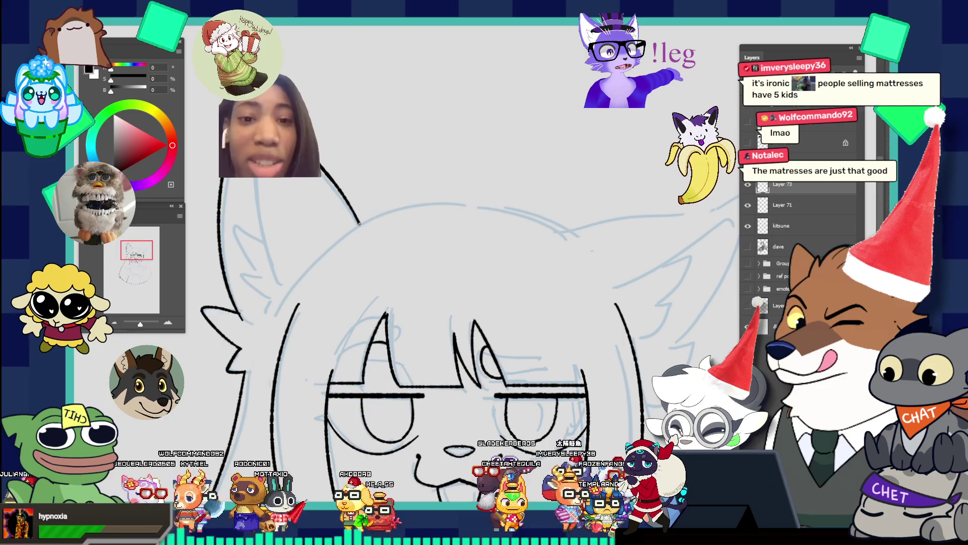
drag(360, 224, 533, 212)
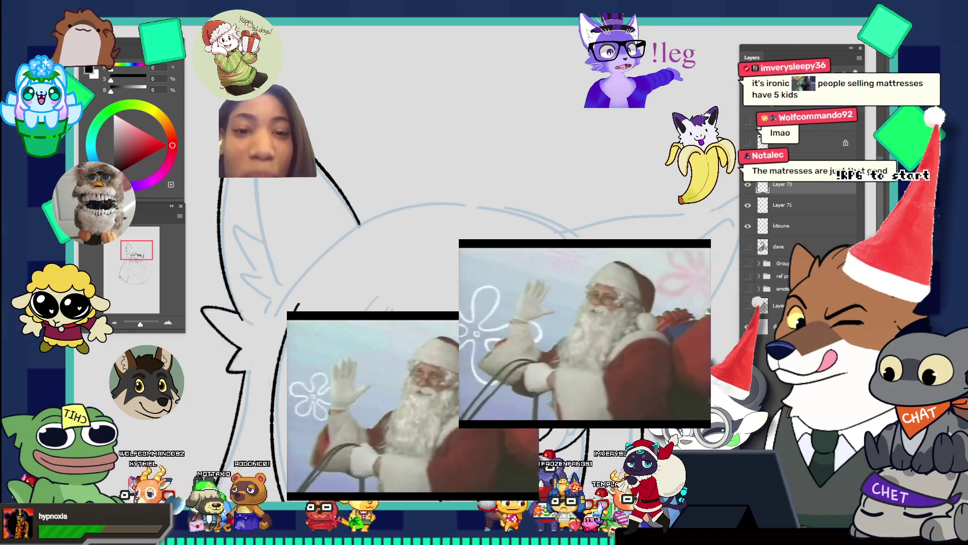
key(ctrl+z)
drag(359, 221, 555, 225)
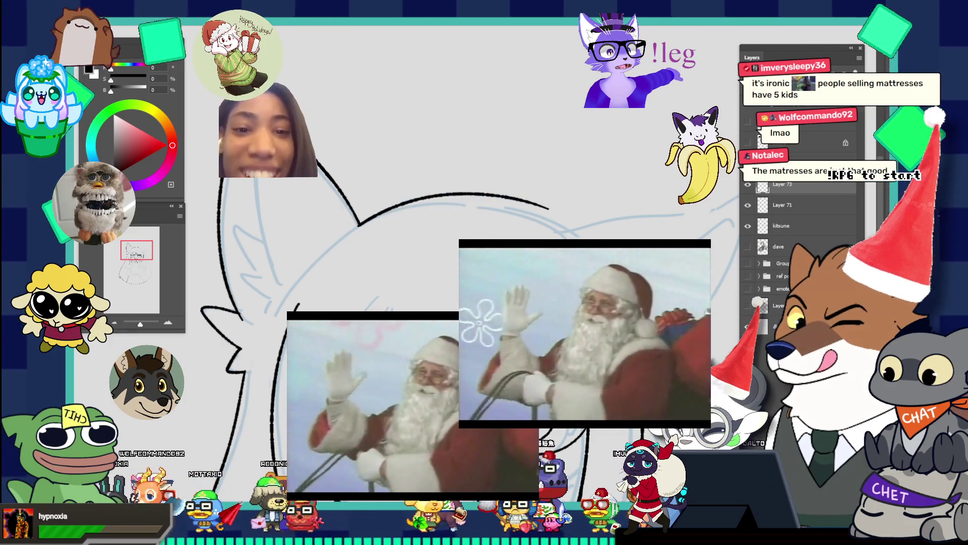
key(ctrl+z)
mouse_move(360, 222)
mouse_down()
mouse_move(555, 224)
mouse_move(481, 176)
mouse_up()
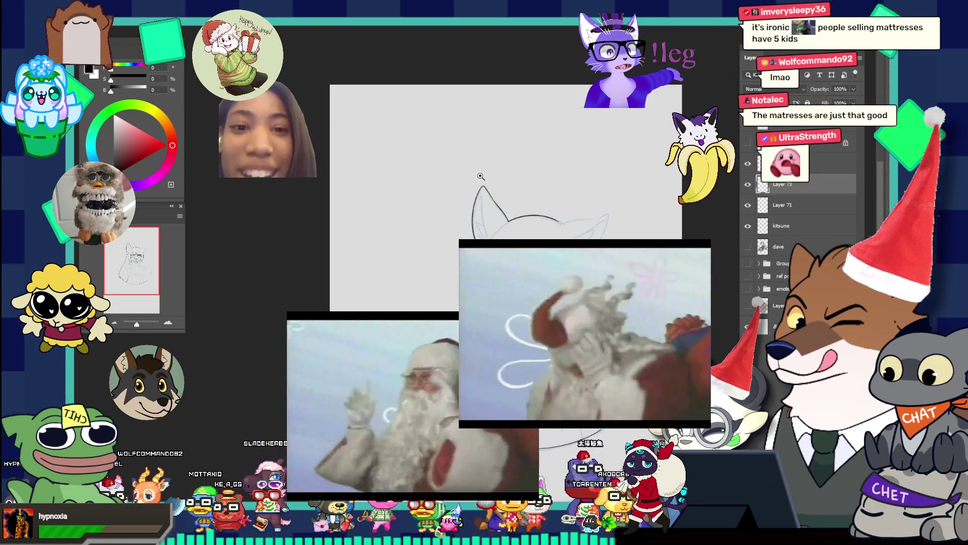
drag(542, 256, 577, 228)
drag(469, 200, 533, 215)
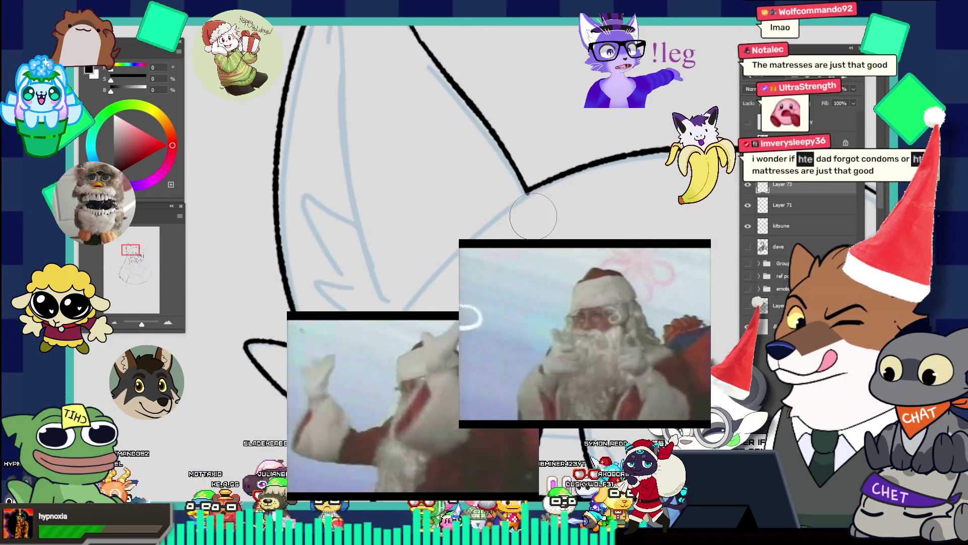
mouse_move(638, 188)
mouse_down()
mouse_move(532, 199)
mouse_move(570, 202)
mouse_up()
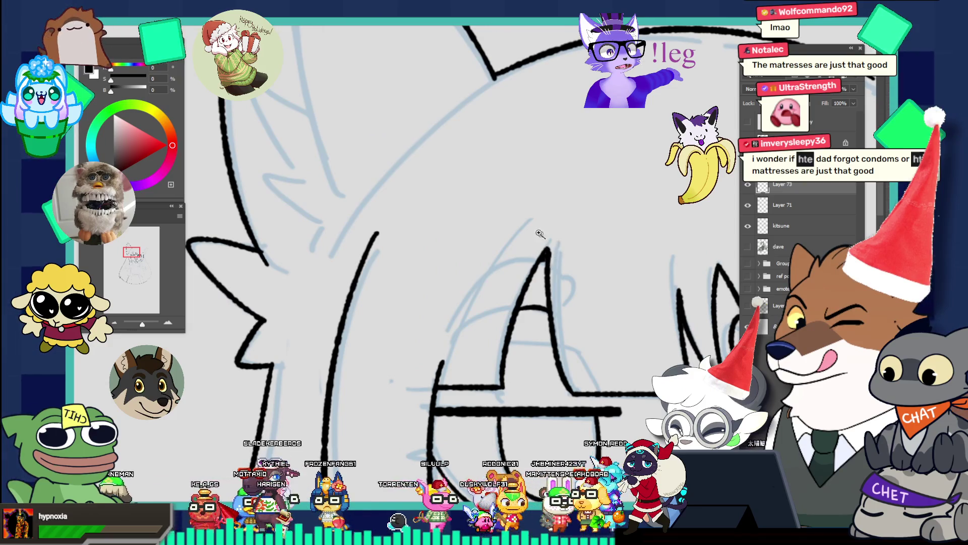
drag(558, 244, 481, 174)
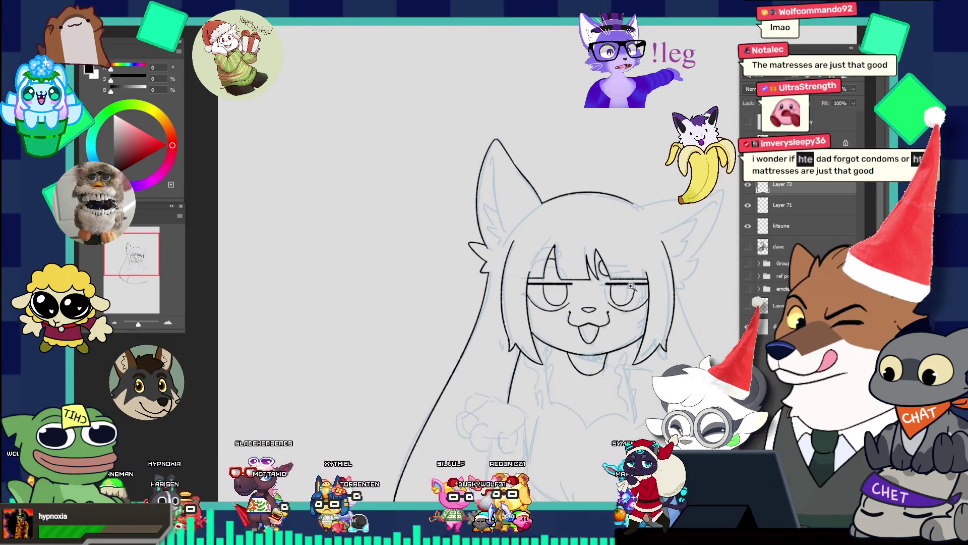
- Ink a line from beside the eye up the side of the head, then zoom out to view the figure
scroll(546, 271, up, 5)
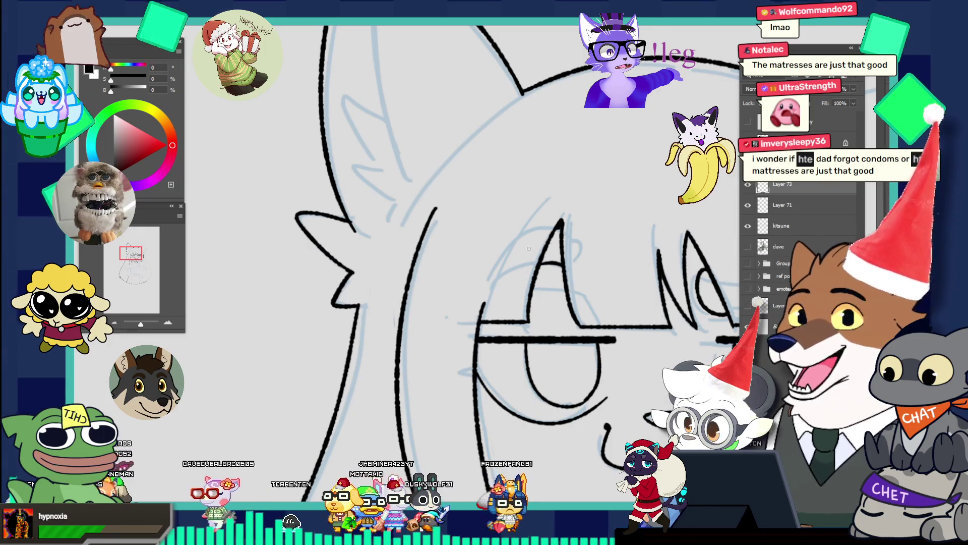
drag(488, 301, 536, 209)
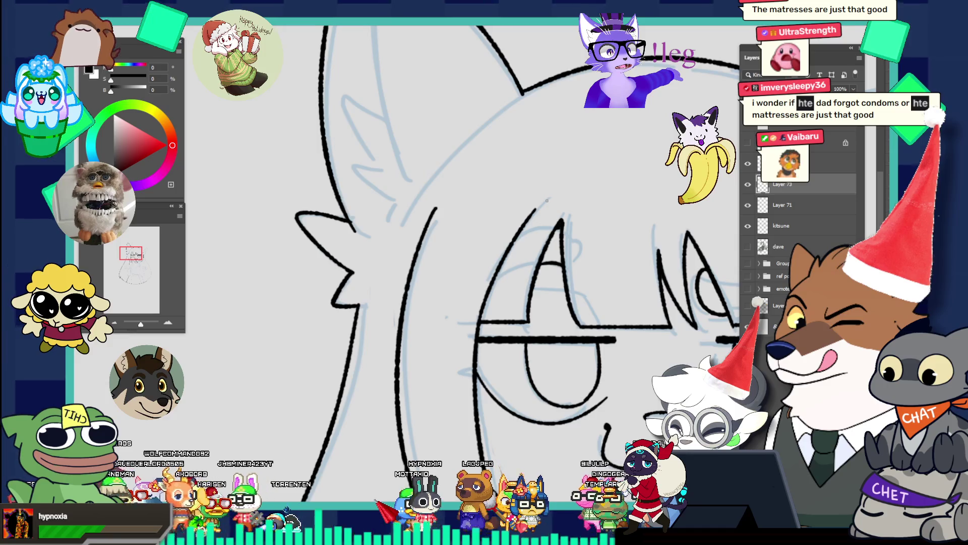
scroll(552, 300, down, 5)
scroll(605, 278, up, 5)
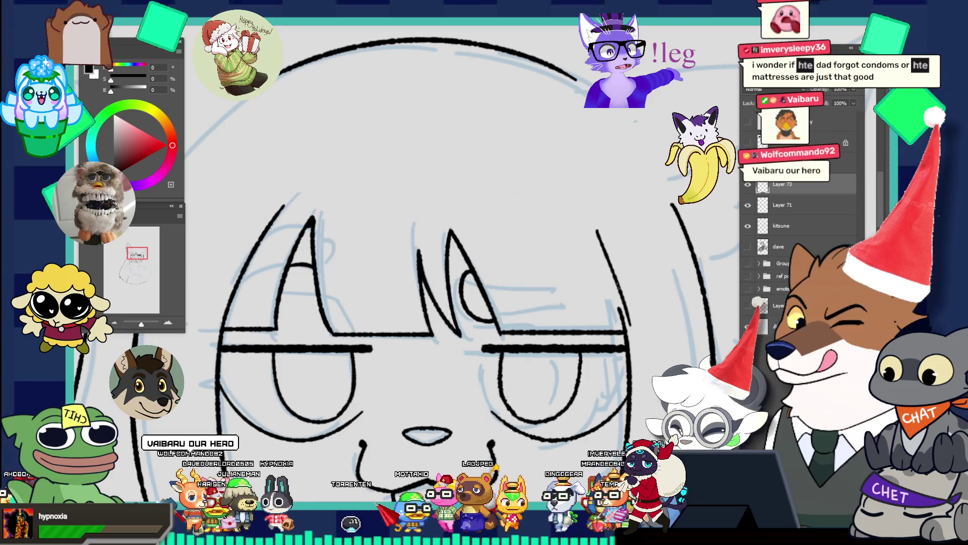
scroll(521, 183, down, 4)
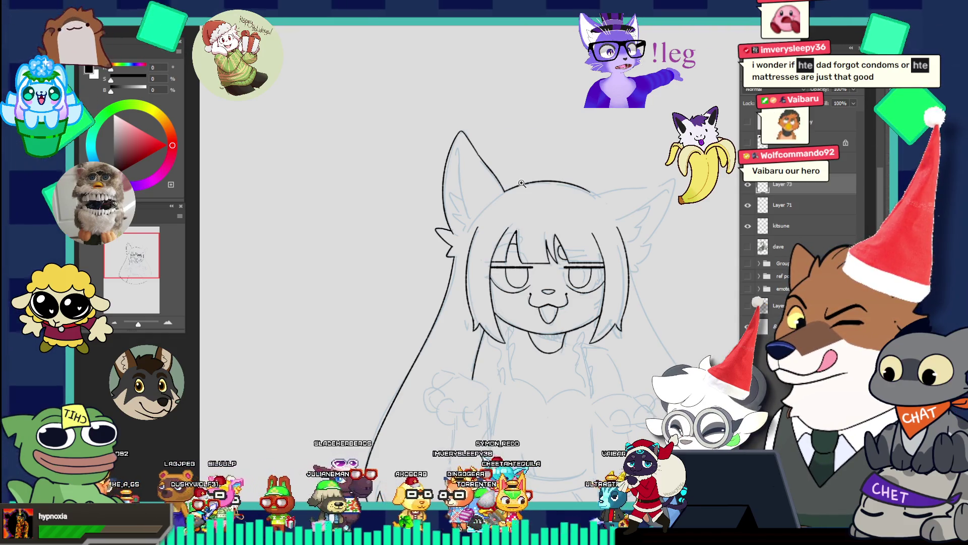
scroll(569, 189, down, 5)
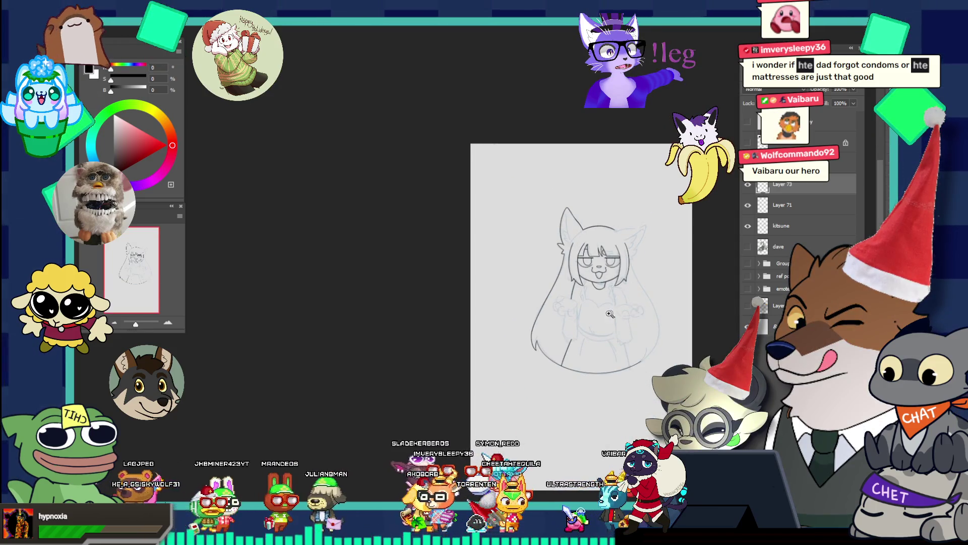
- Ink a line down from the hook below the chin and a zigzag fur line down the chest
scroll(614, 313, up, 5)
scroll(610, 287, up, 2)
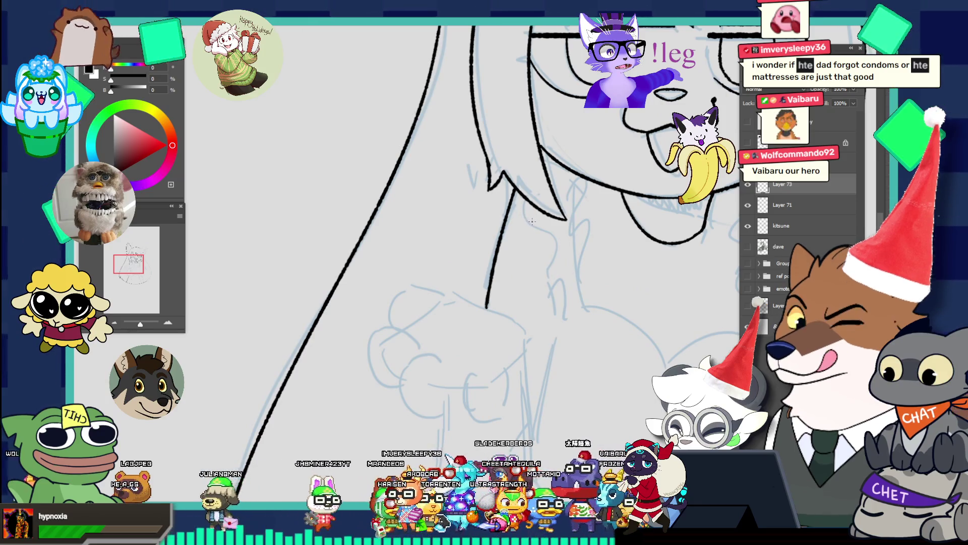
scroll(565, 214, up, 1)
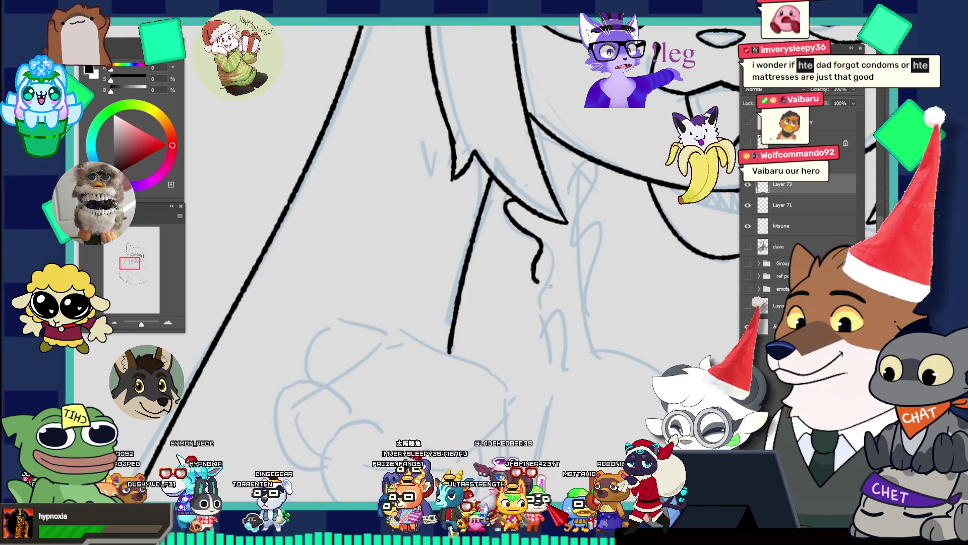
drag(562, 296, 549, 332)
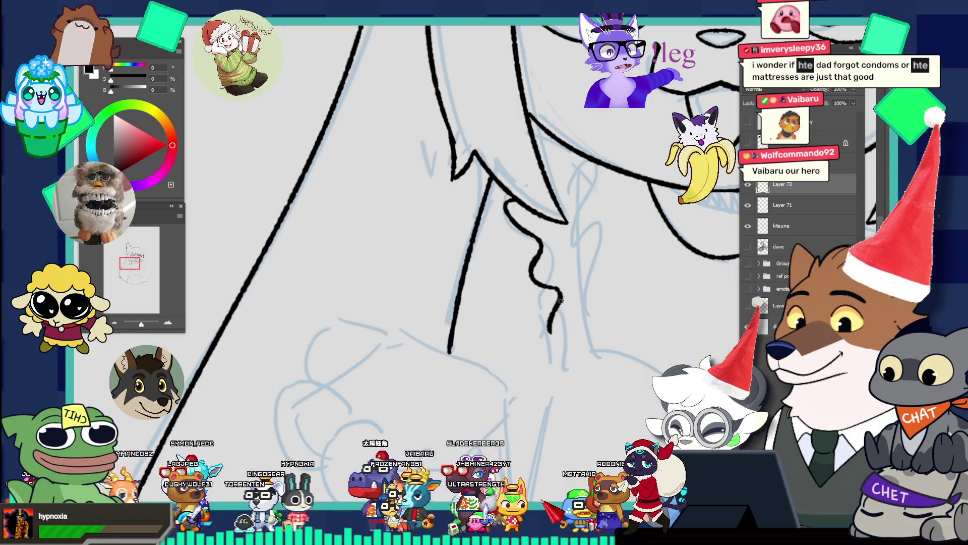
drag(552, 289, 548, 362)
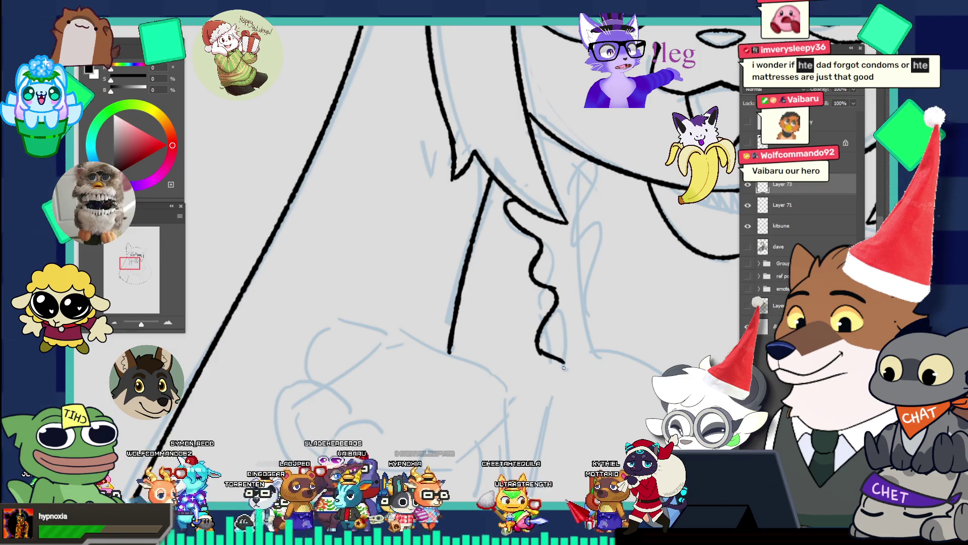
drag(565, 321, 476, 258)
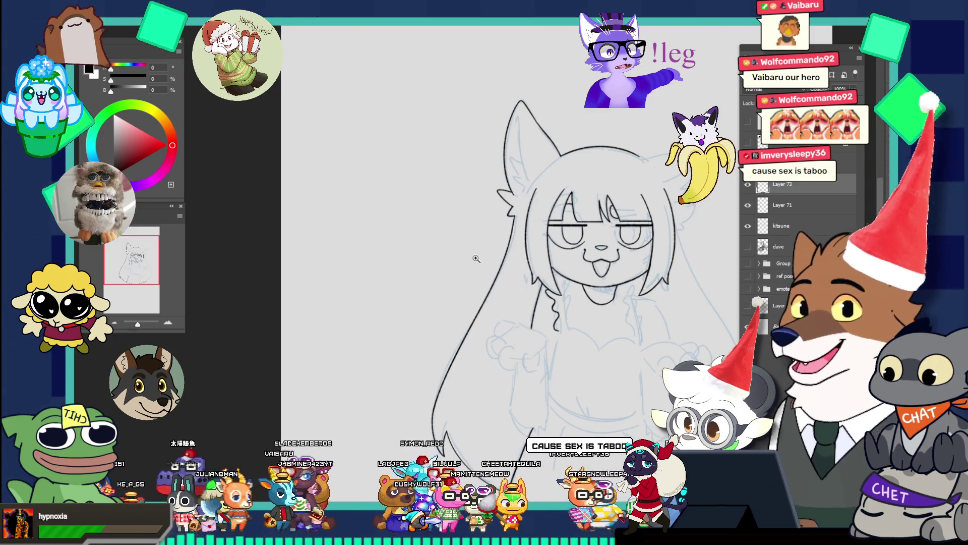
- Continue the fur line curving downward, undoing the extra hooked tail at its end
drag(580, 302, 638, 342)
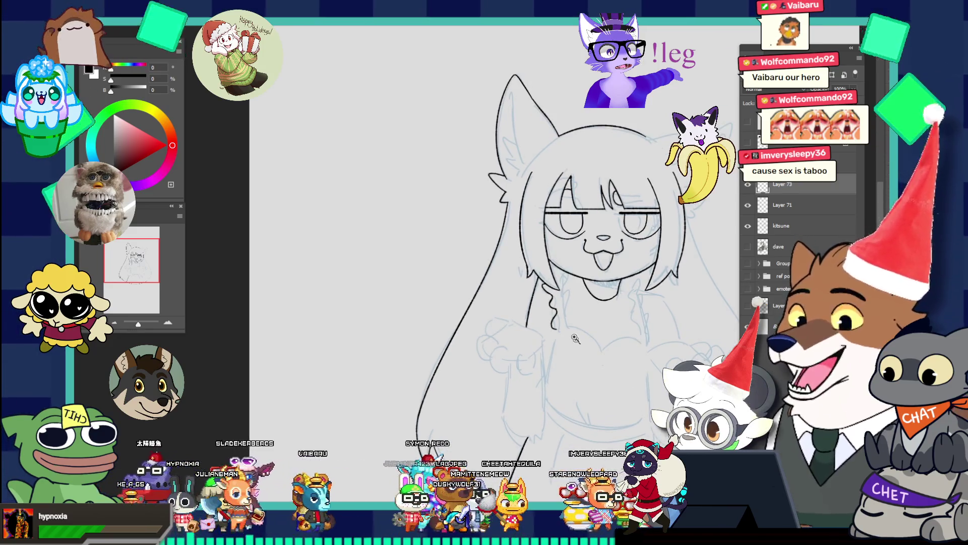
drag(575, 337, 624, 344)
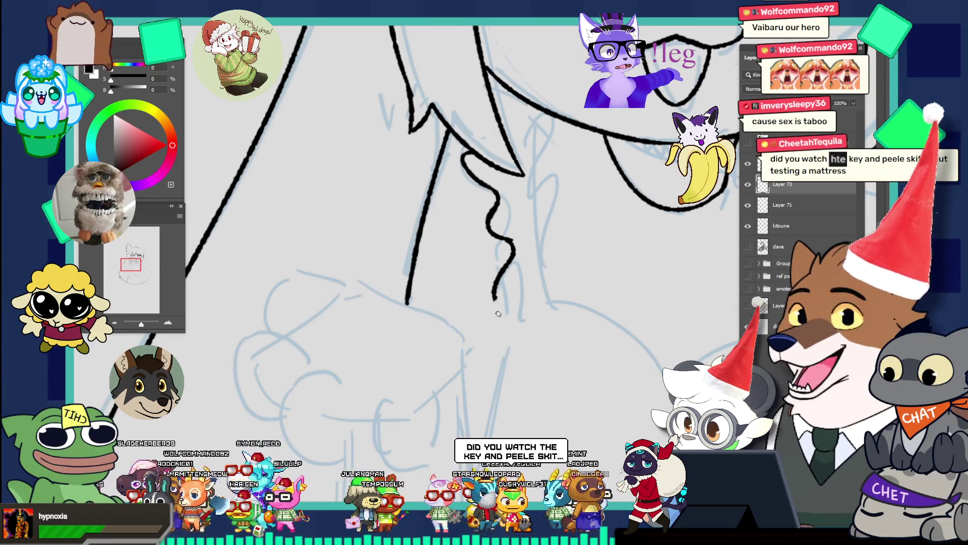
drag(519, 310, 514, 333)
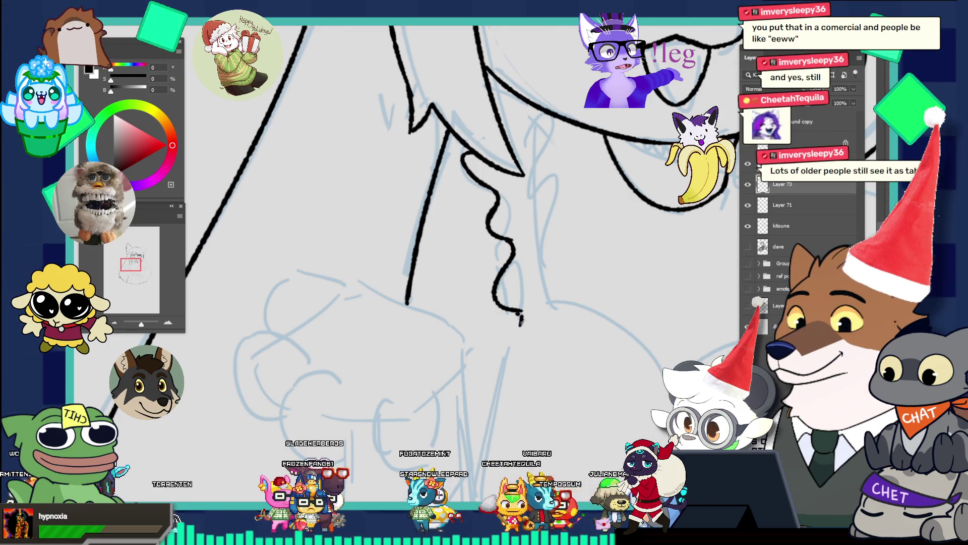
drag(520, 312, 525, 321)
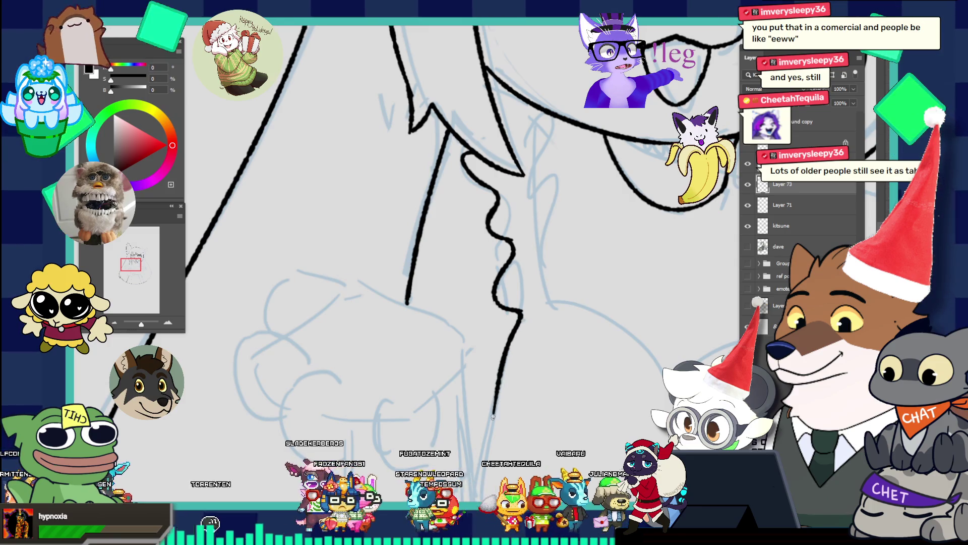
key(ctrl+z)
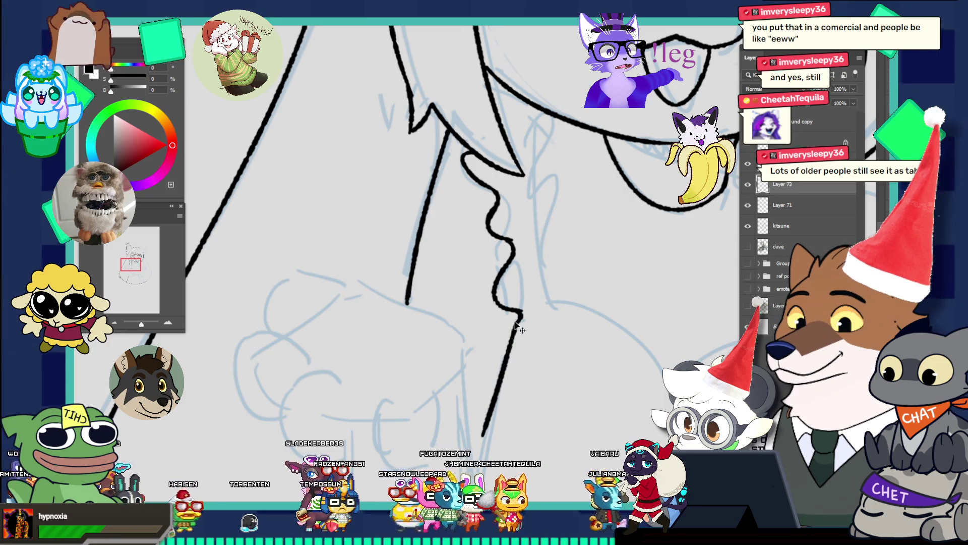
drag(511, 361, 452, 269)
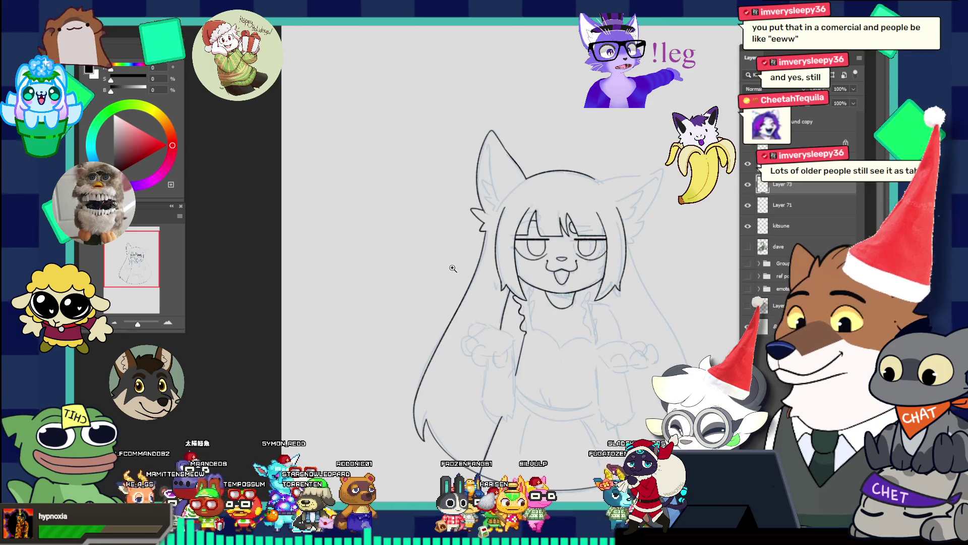
- Ink the long inner-ear line of the left fox ear, redrawing it once
click(491, 156)
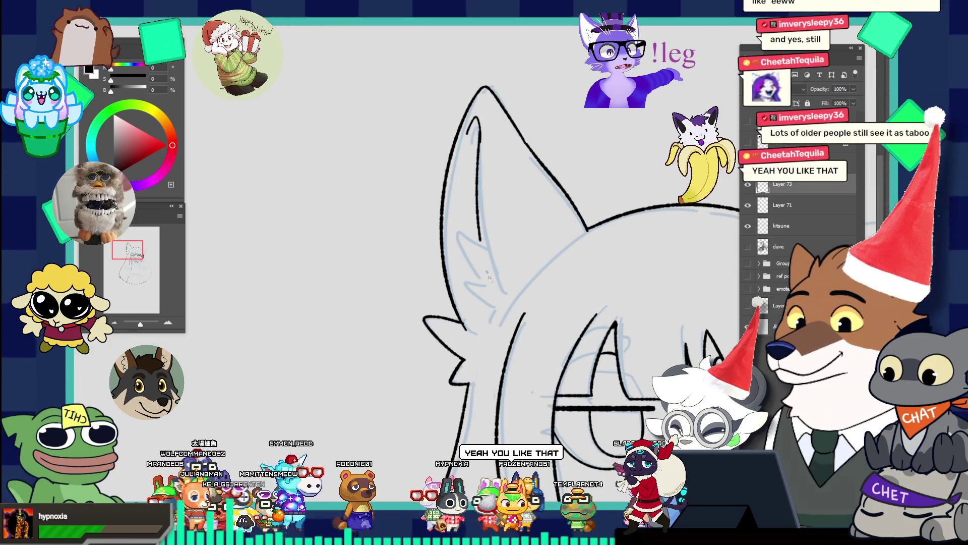
key(ctrl+z)
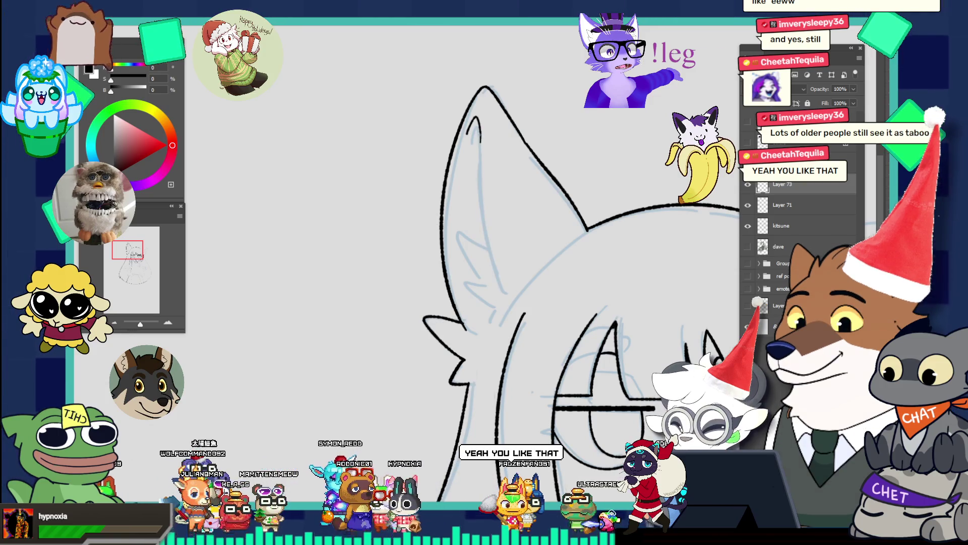
drag(480, 144, 501, 304)
key(ctrl+z)
drag(479, 135, 507, 303)
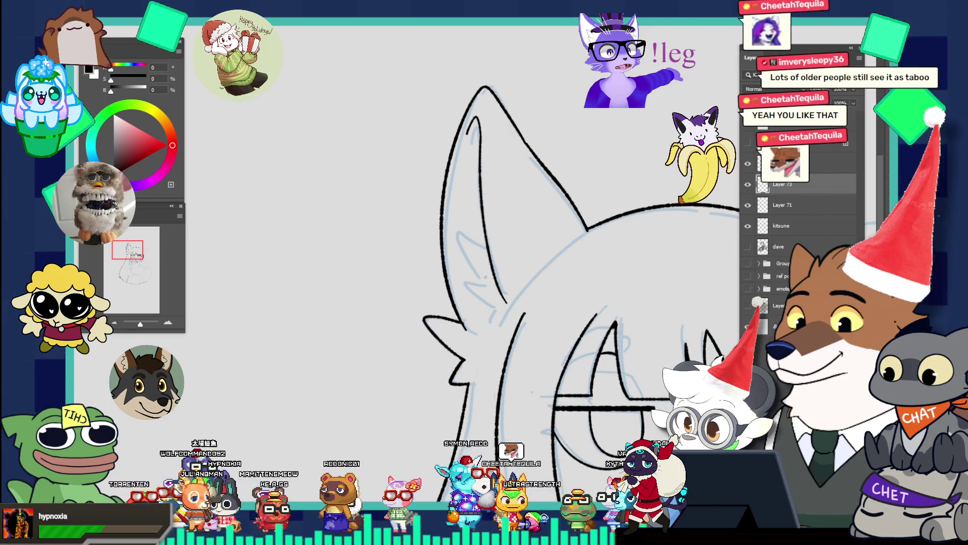
- Draw the short tuft stroke closing the bottom of the inner ear, retrying it for a better shape
click(508, 247)
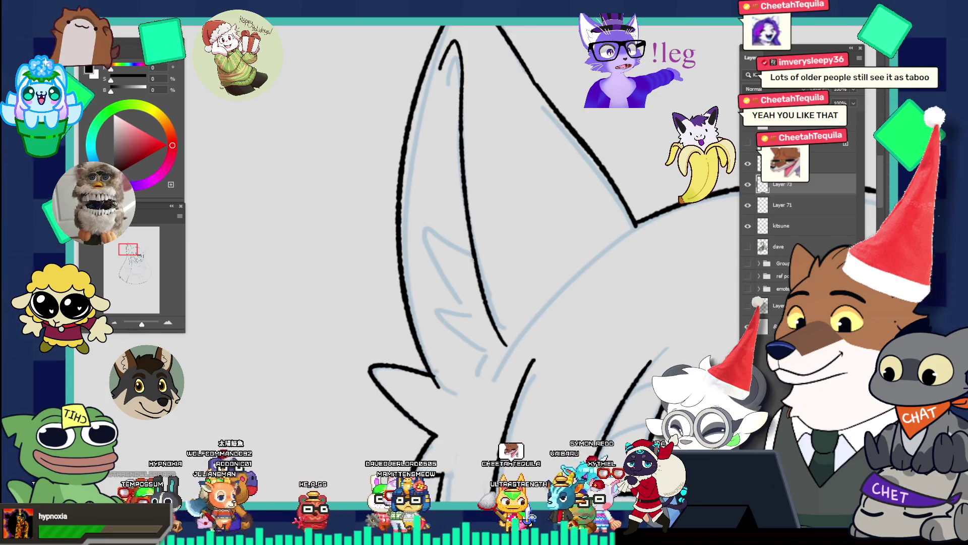
mouse_move(428, 228)
mouse_down()
mouse_move(475, 247)
mouse_move(428, 224)
mouse_move(468, 308)
mouse_up()
key(ctrl+z)
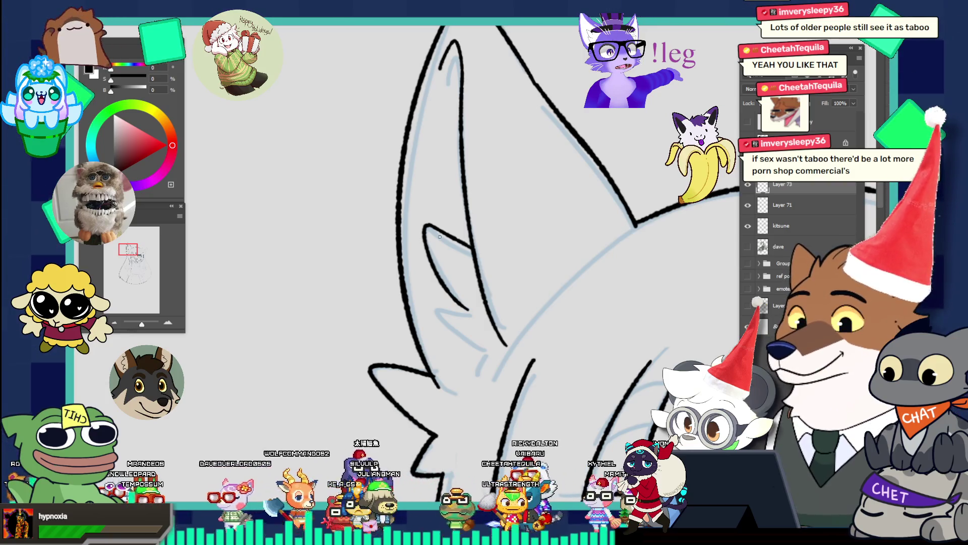
key(e)
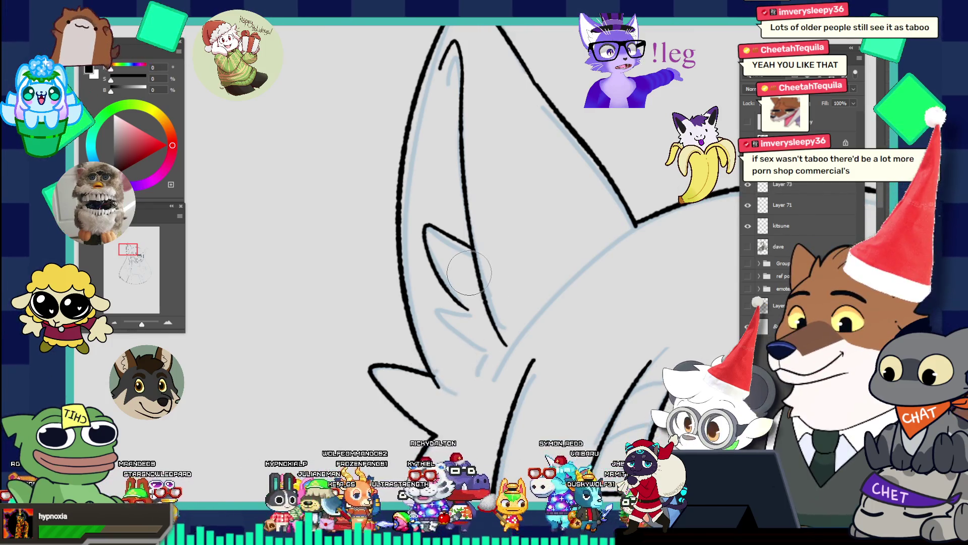
key(b)
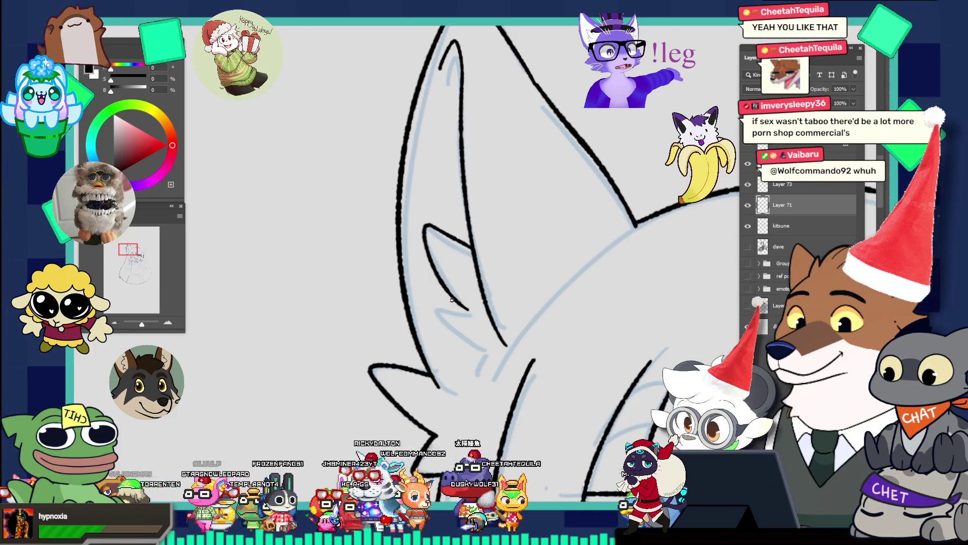
drag(458, 310, 437, 317)
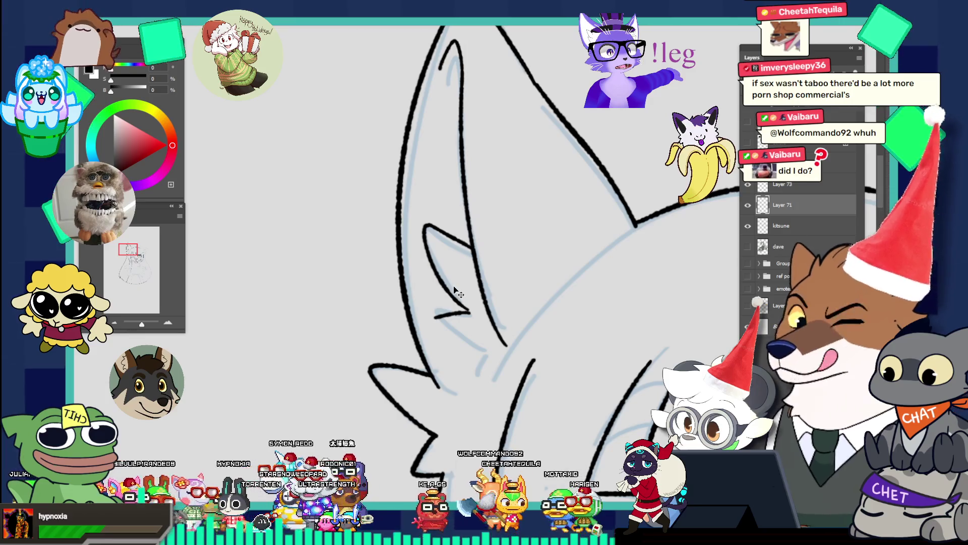
key(ctrl+z)
drag(437, 319, 470, 314)
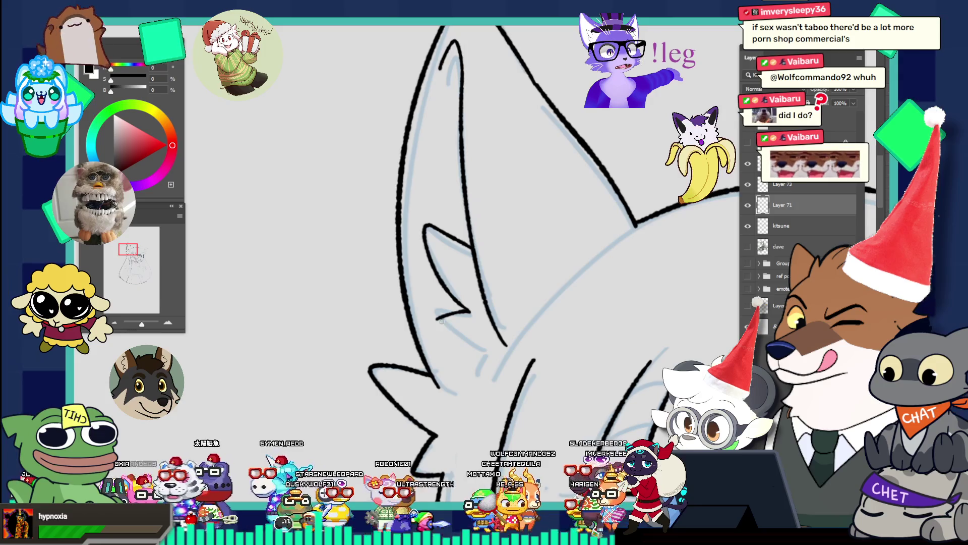
- Add a curved fur line beside the ear tuft, discarding the overlong attempts
drag(436, 320, 475, 351)
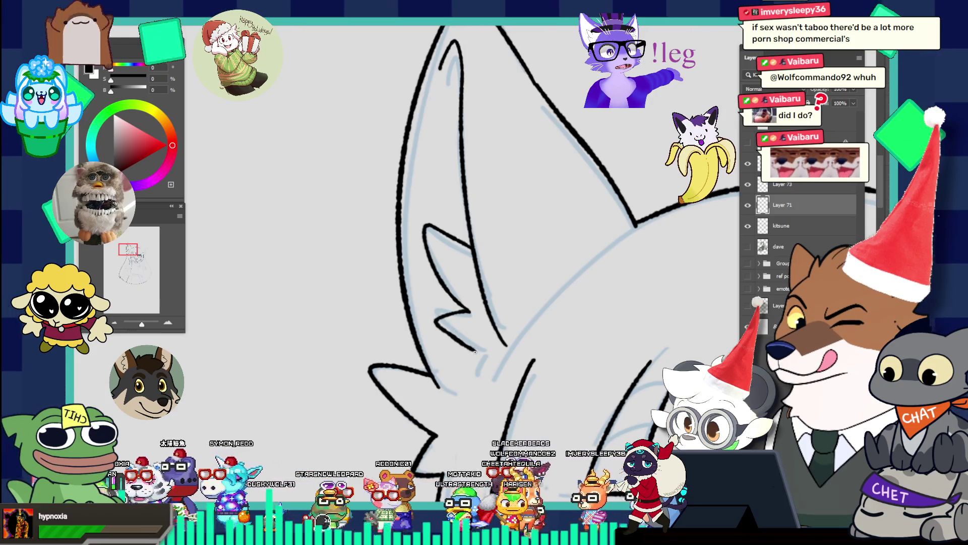
key(ctrl+z)
mouse_move(436, 321)
mouse_down()
mouse_move(481, 352)
mouse_move(468, 385)
mouse_up()
key(ctrl+z)
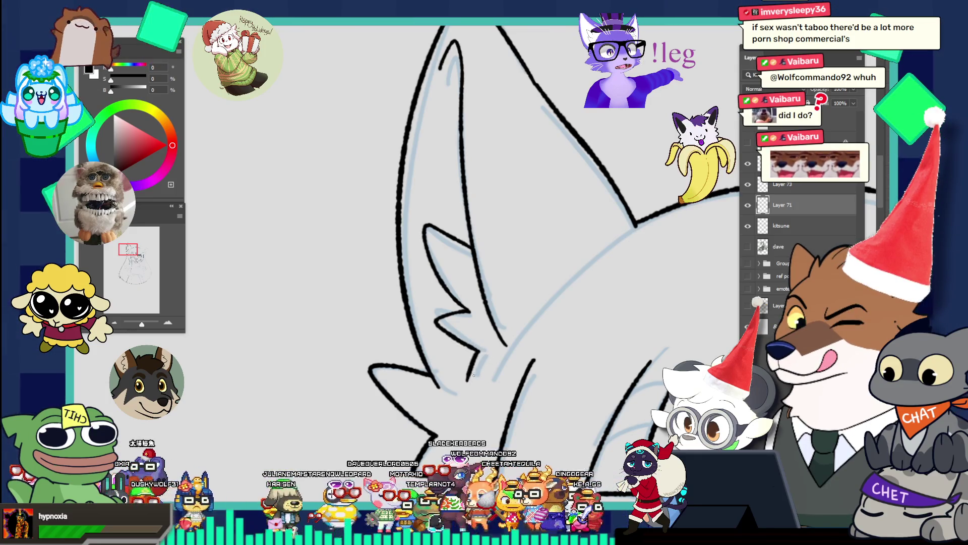
drag(506, 352, 467, 388)
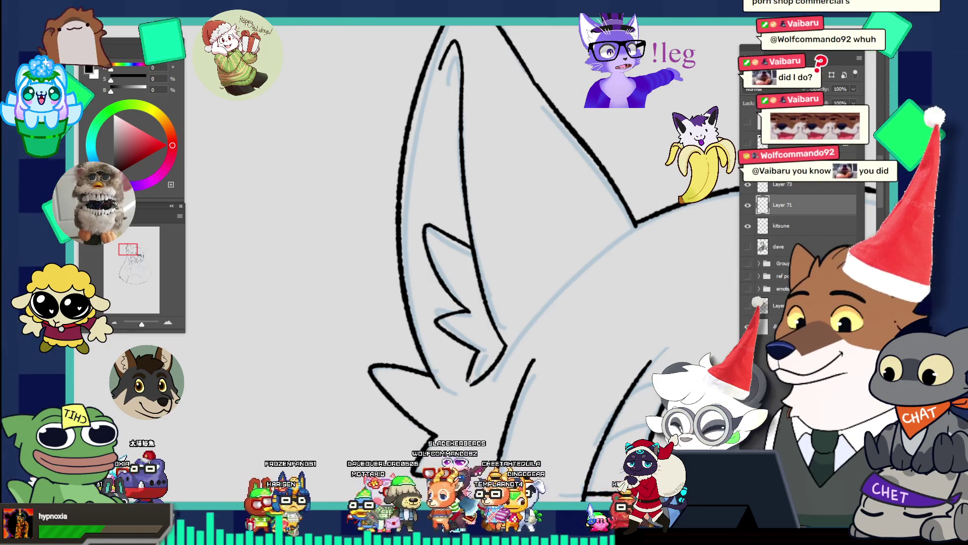
key(ctrl+minus)
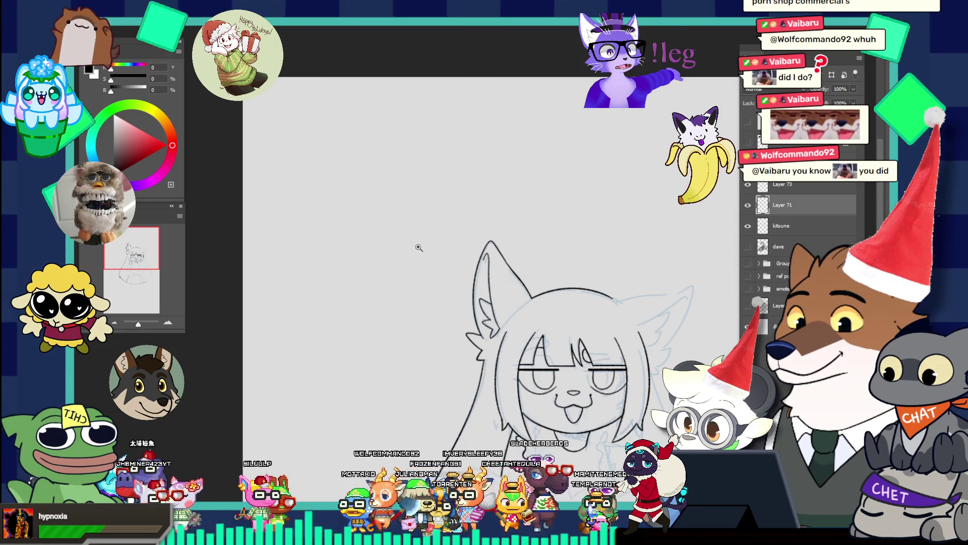
- Ink the ruffle hook curving down the left side of the neck below the mouth
key(f)
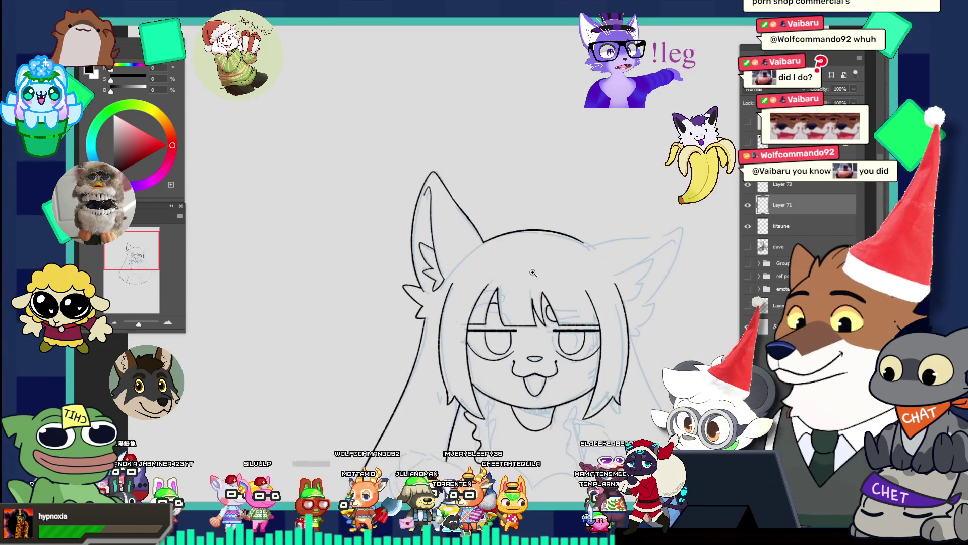
alt+click(534, 275)
click(560, 350)
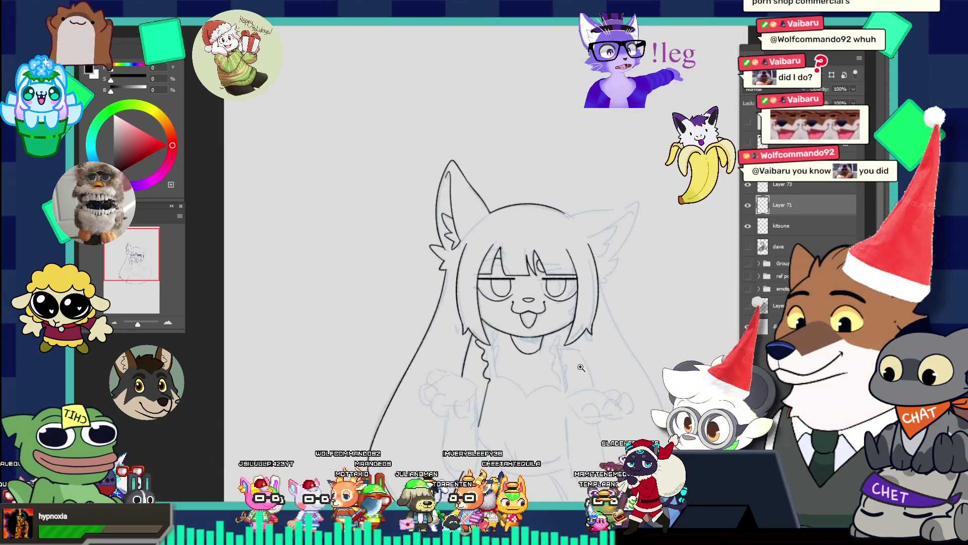
click(529, 328)
click(504, 311)
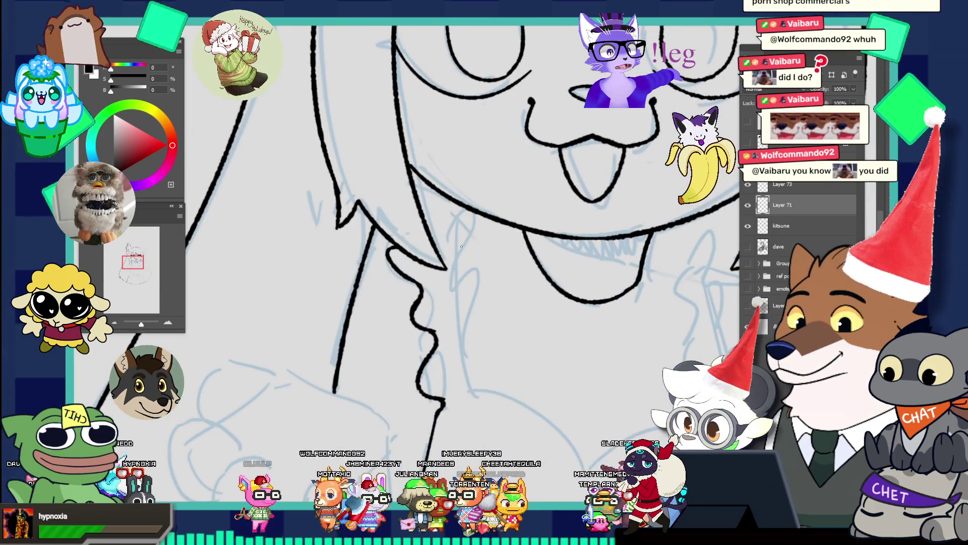
drag(450, 230, 458, 213)
key(ctrl+z)
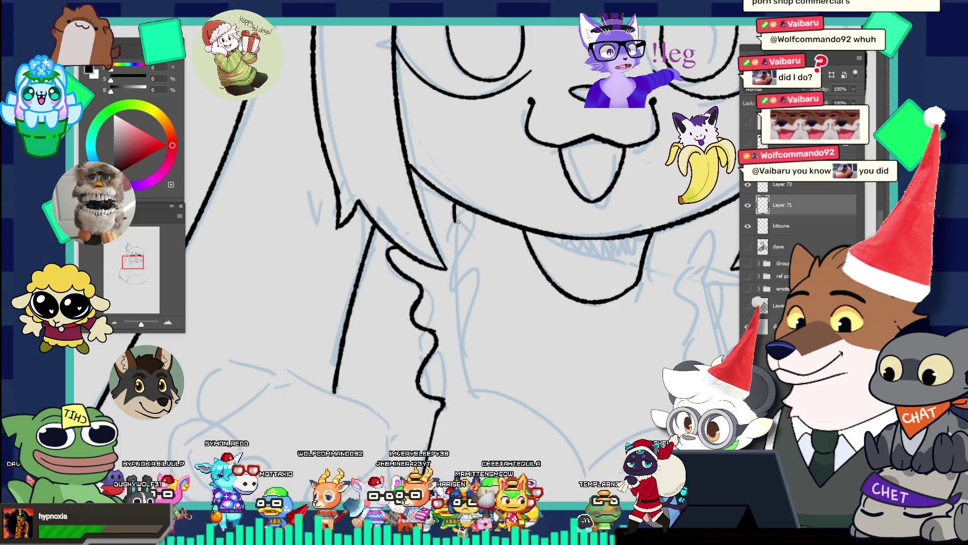
key(ctrl+z)
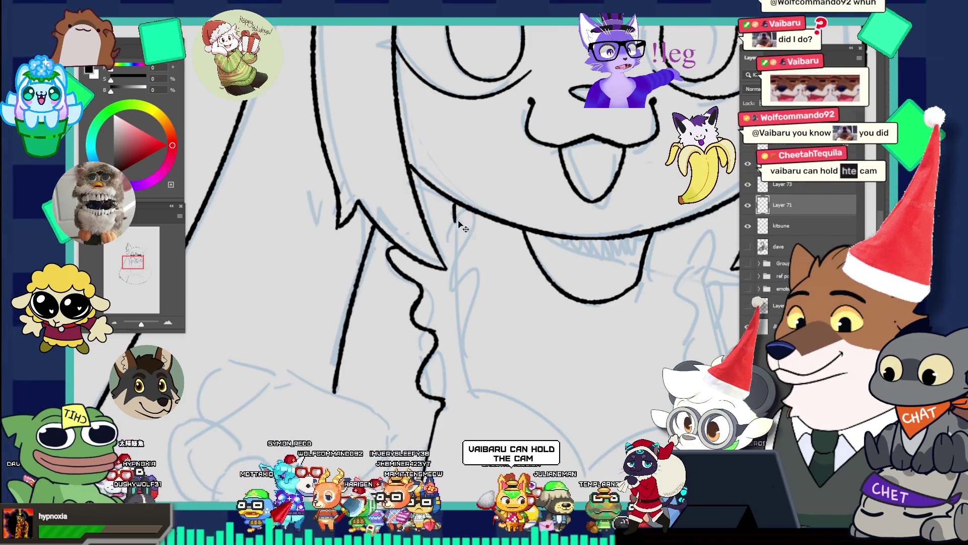
drag(456, 205, 460, 272)
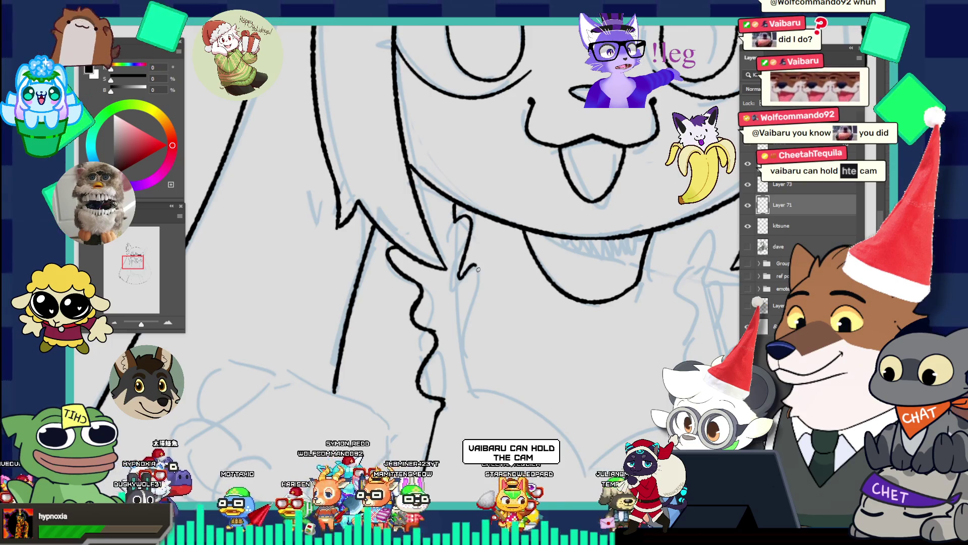
- Extend the ruffle with a zigzag down the neck and check it against the whole character
key(ctrl+z)
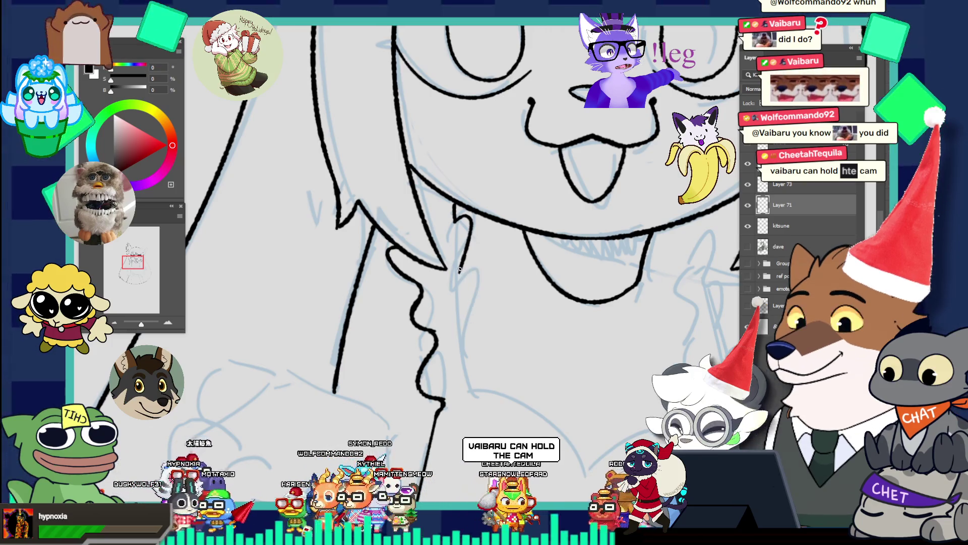
mouse_move(462, 276)
mouse_down()
mouse_move(459, 332)
mouse_move(485, 343)
mouse_move(470, 386)
mouse_up()
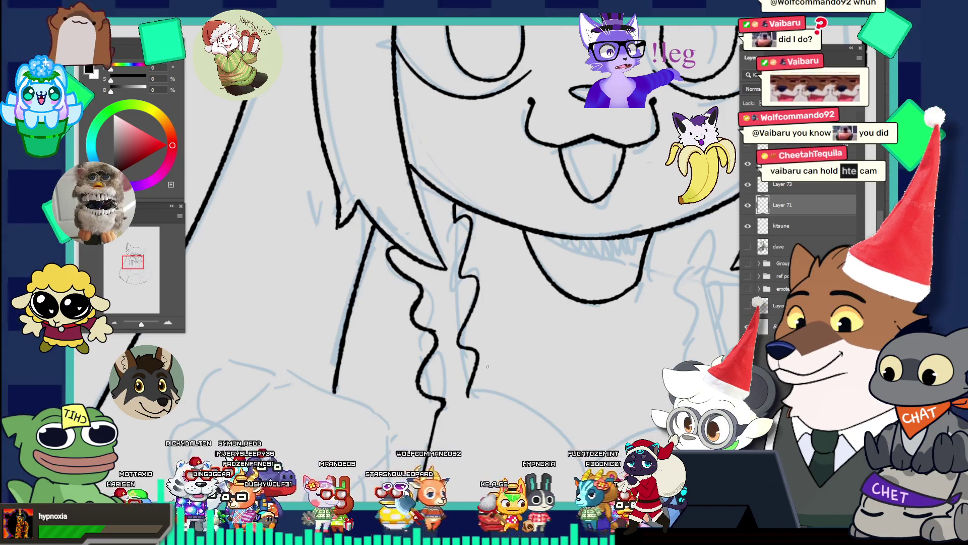
key(ctrl+0)
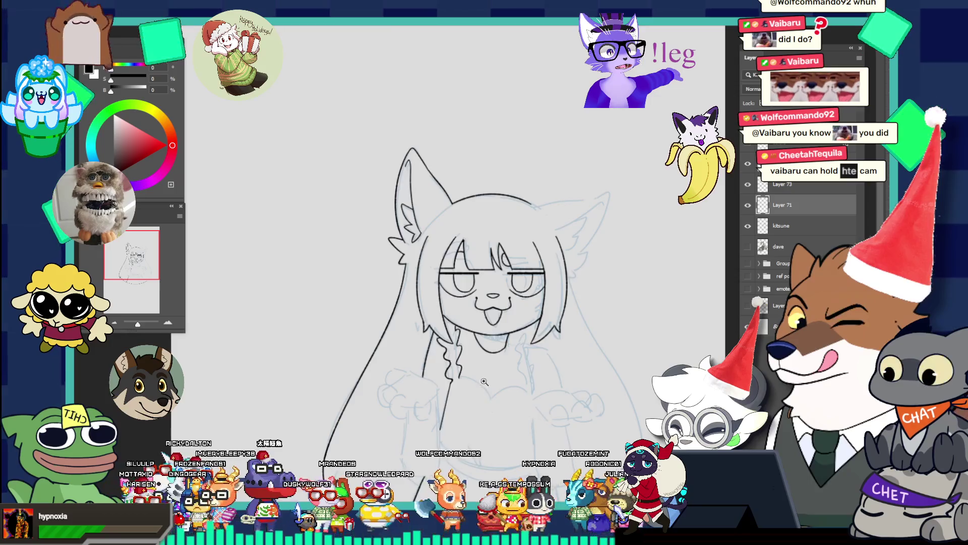
drag(485, 375, 535, 395)
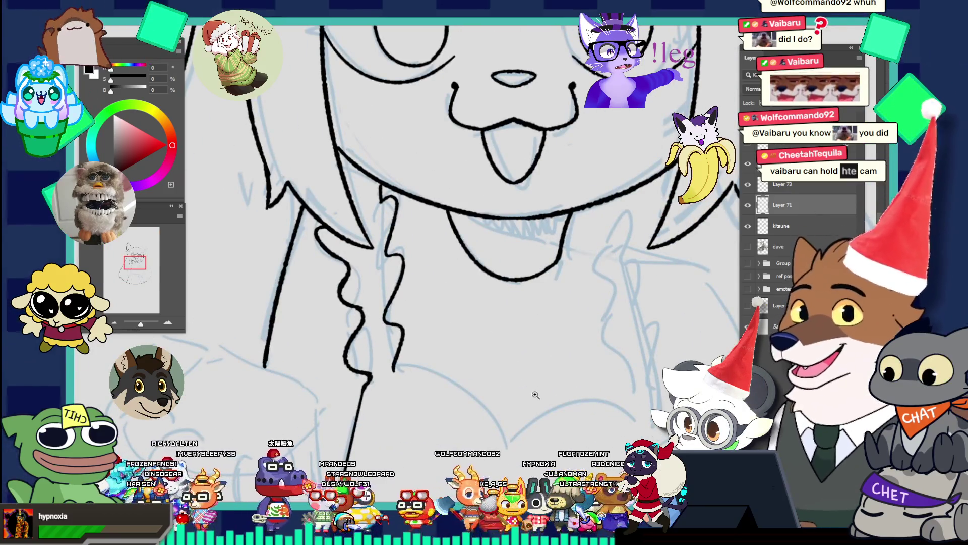
click(384, 188)
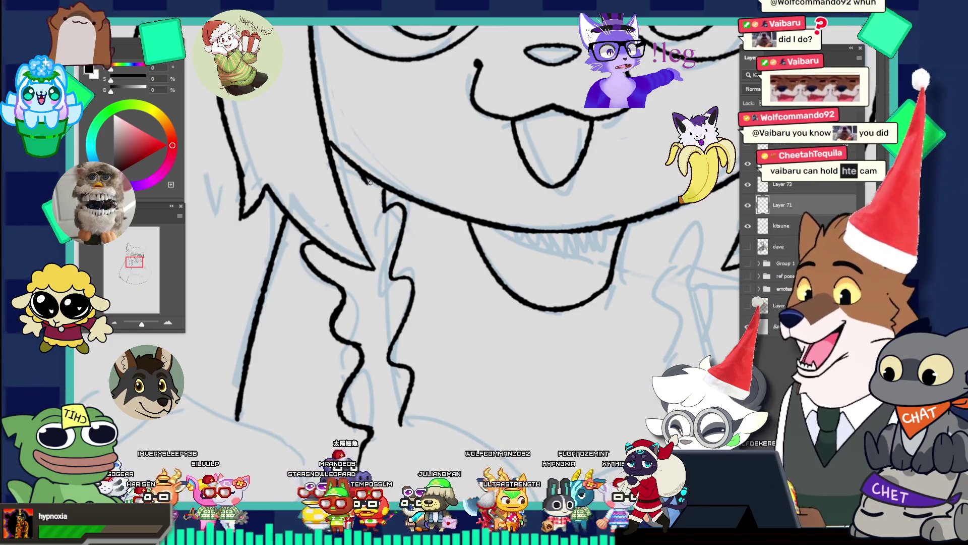
key(ctrl+0)
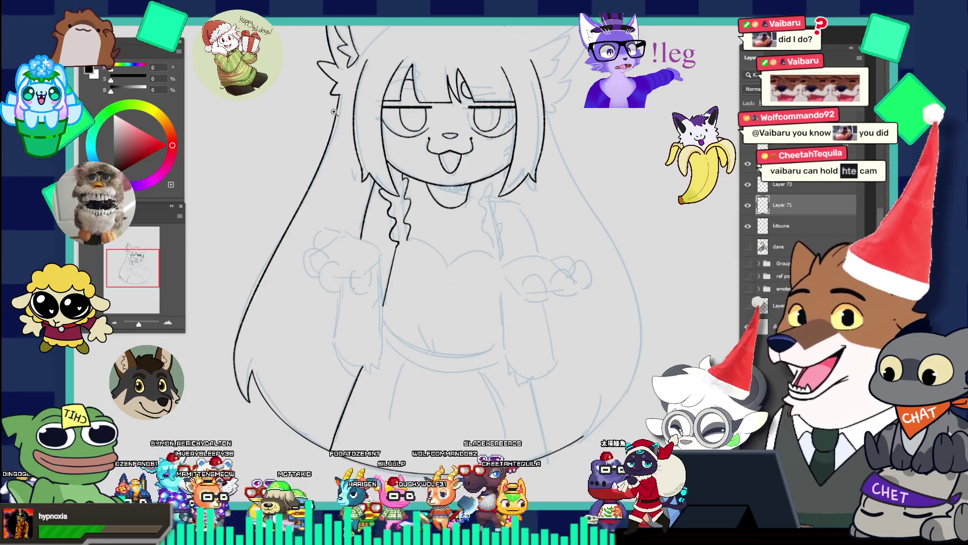
- Zoom around the face, mouth and chest to inspect the neck ruffle area
drag(398, 190, 439, 232)
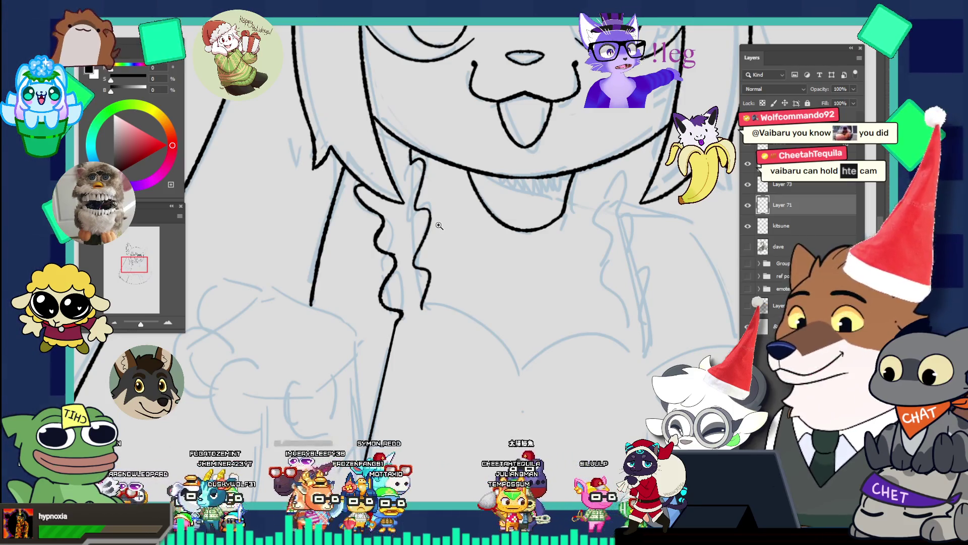
click(428, 127)
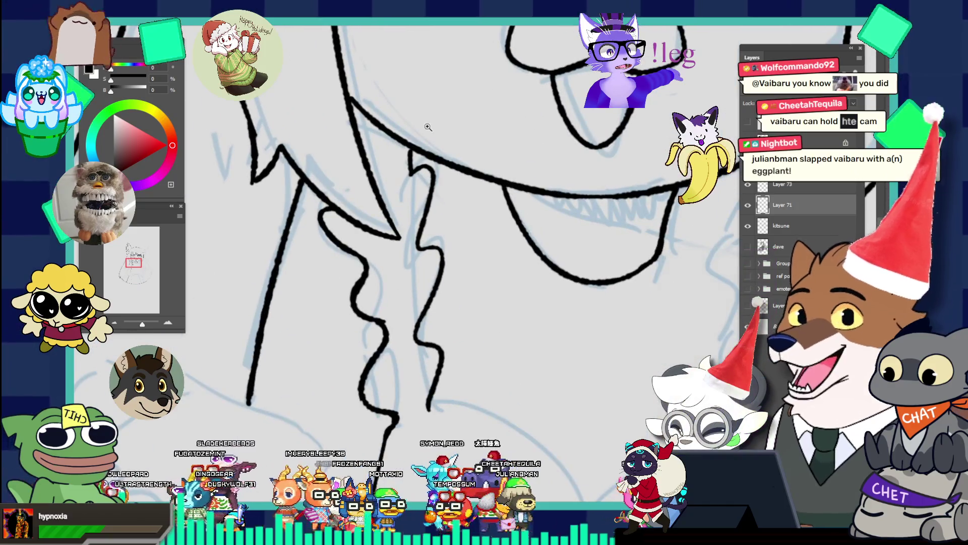
alt+click(428, 168)
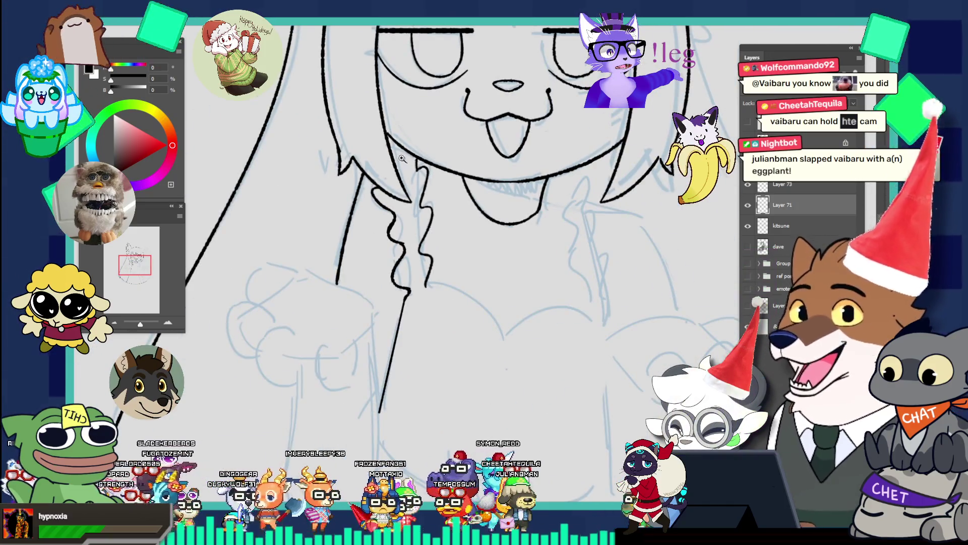
click(408, 148)
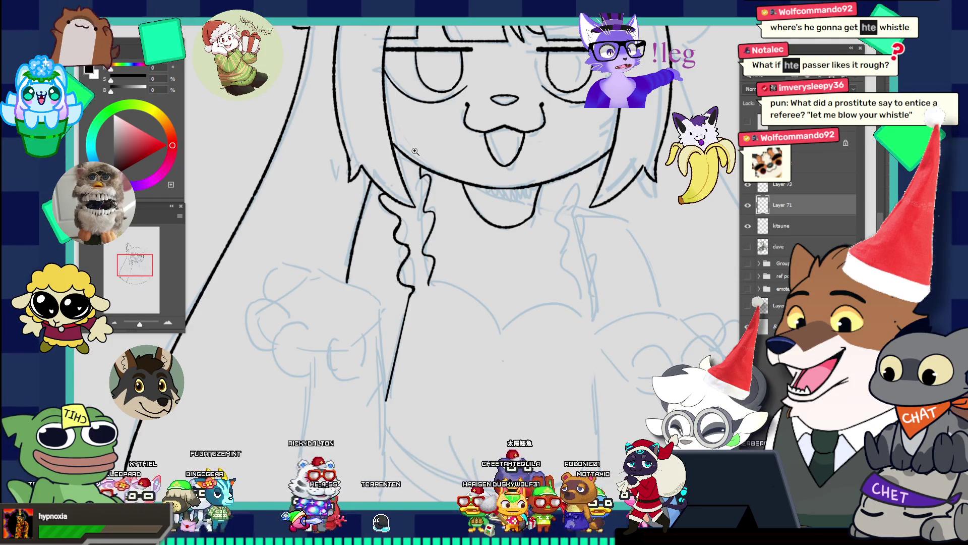
click(432, 290)
key(ctrl+0)
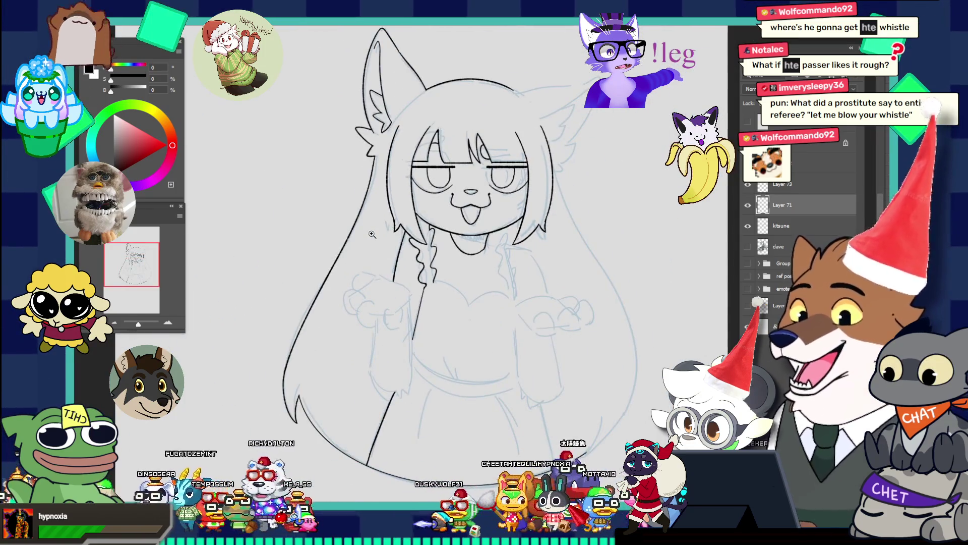
- Ink the chest fur curve sweeping down and right from the neck ruffle, trimming its overshoot
click(451, 292)
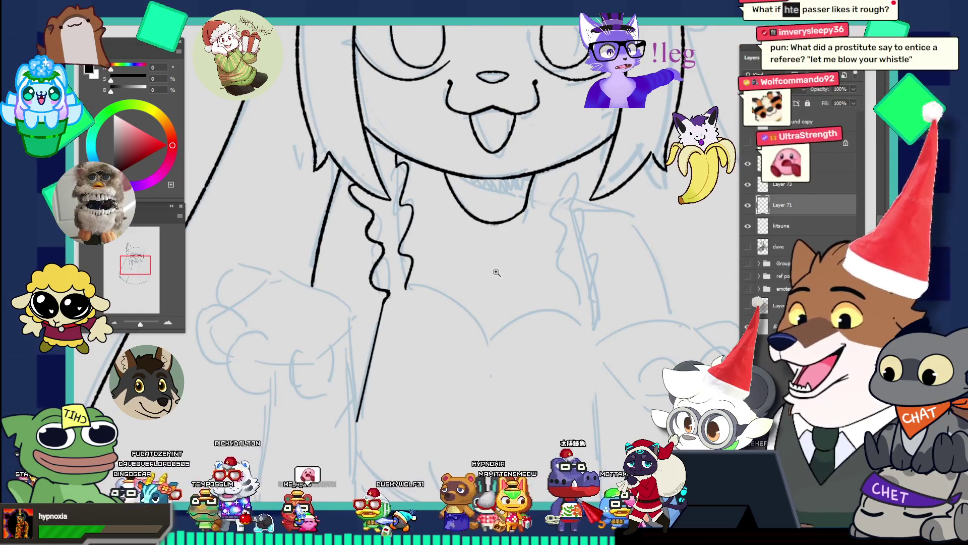
key(b)
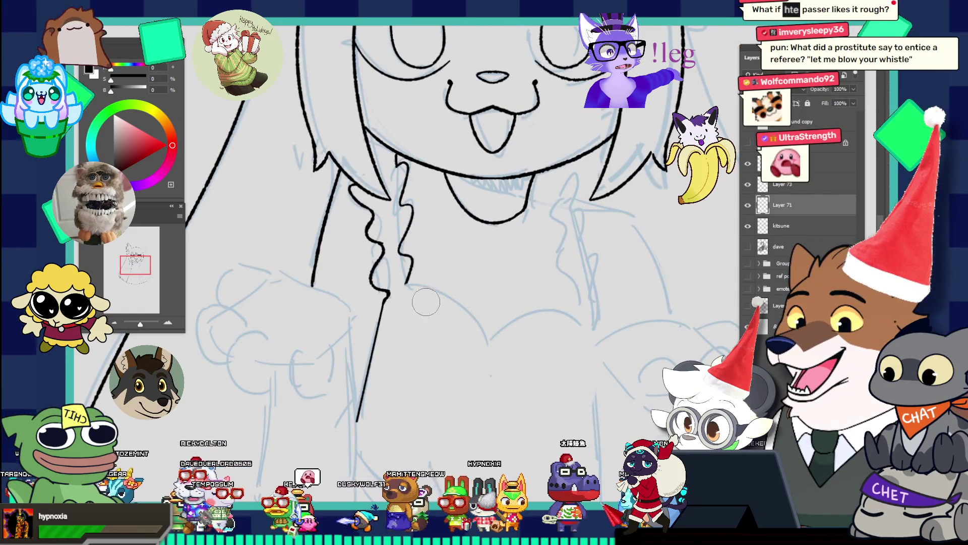
key(z)
click(416, 291)
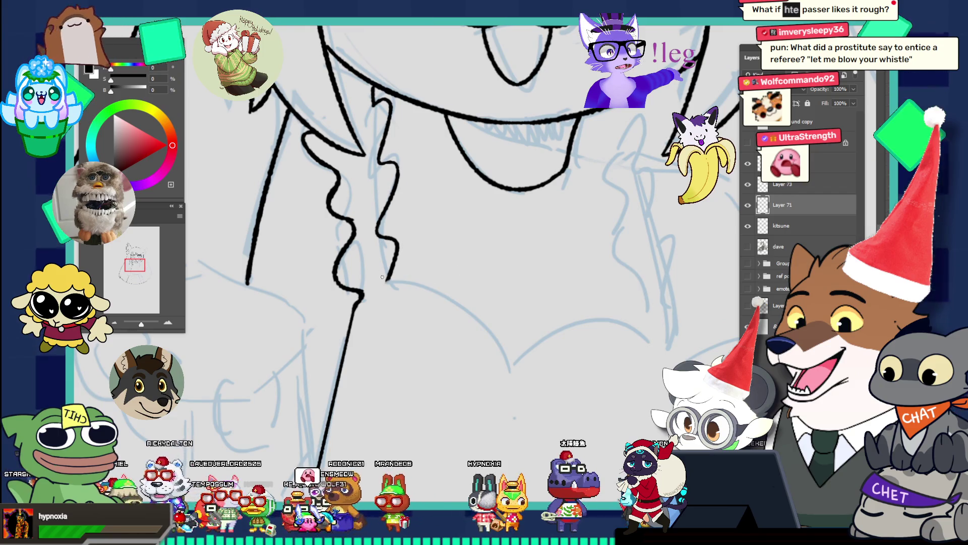
drag(386, 280, 494, 333)
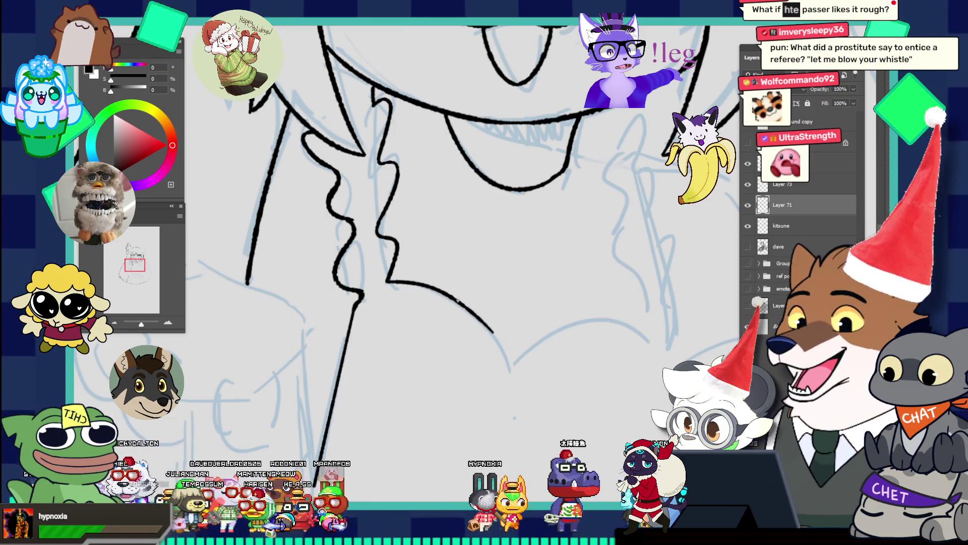
drag(387, 281, 501, 353)
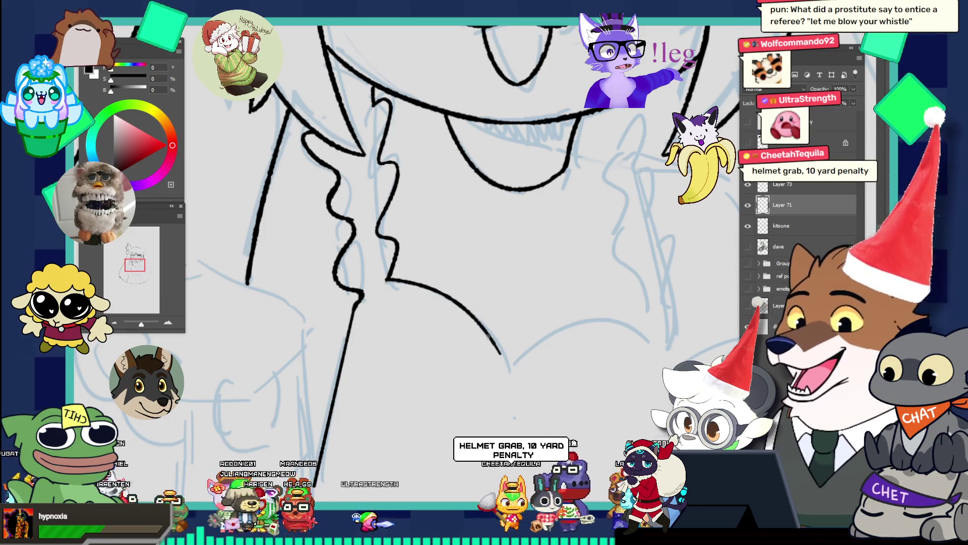
key(ctrl+z)
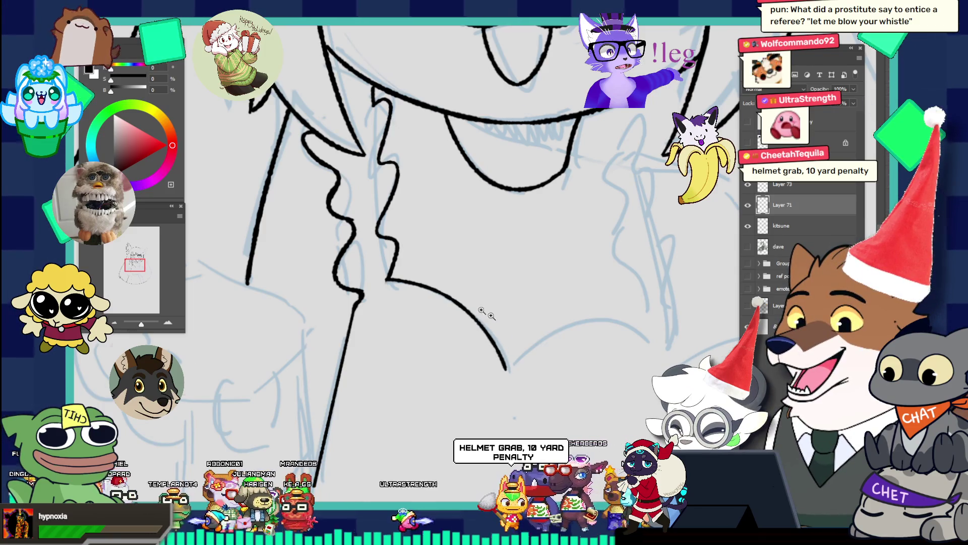
scroll(484, 313, down, 5)
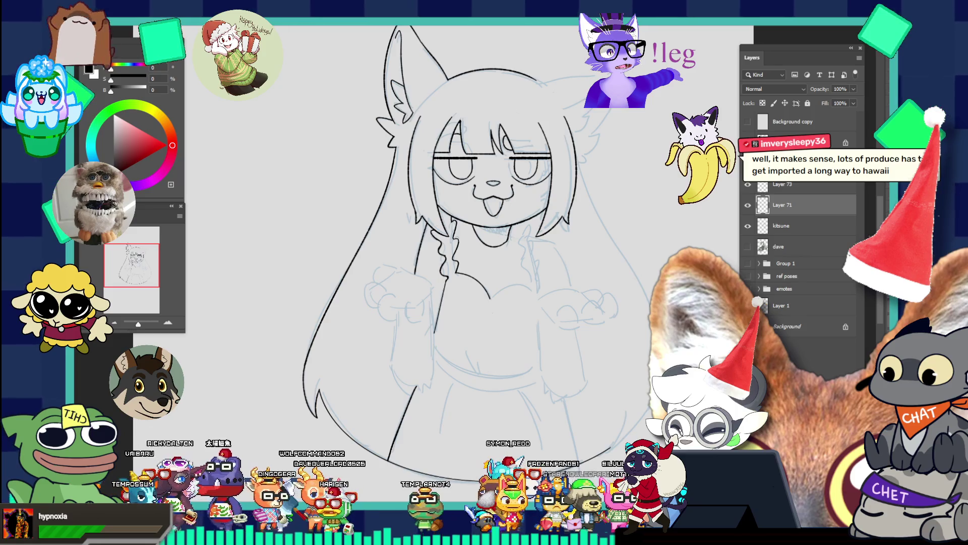
- Move from Layer 73 back to Layer 71, removing stray marks and an errant diagonal stroke below the chin
scroll(481, 229, up, 2)
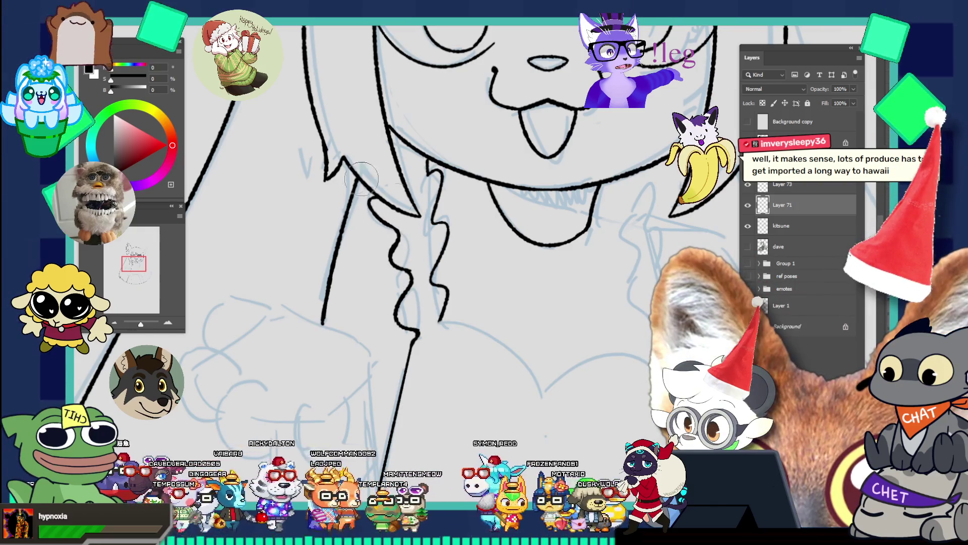
key(alt+bracketright)
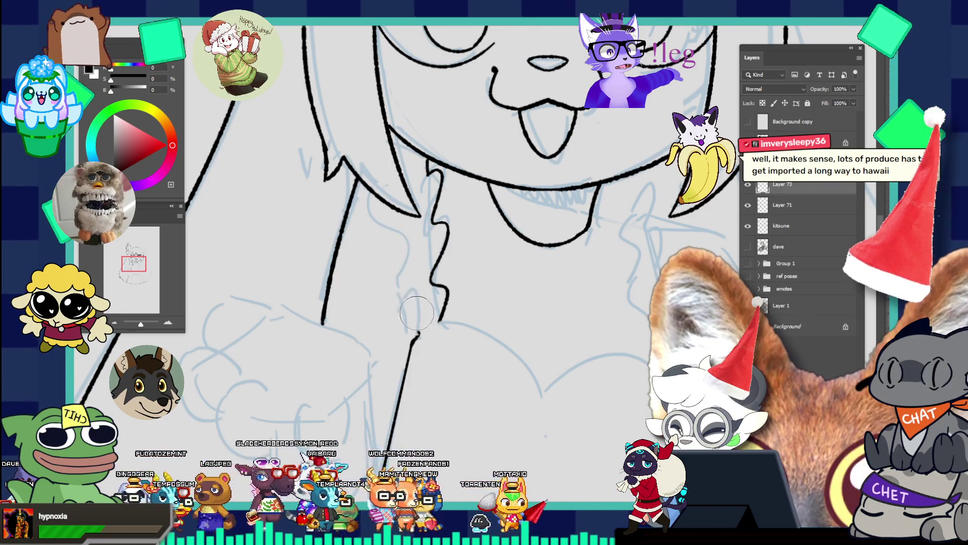
key(ctrl+z)
key(ctrl+z)
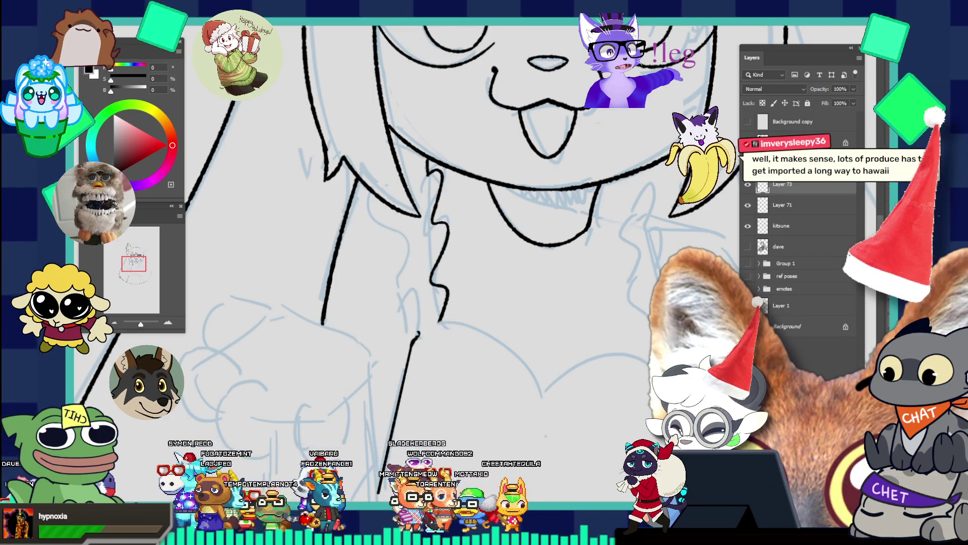
ctrl+click(437, 224)
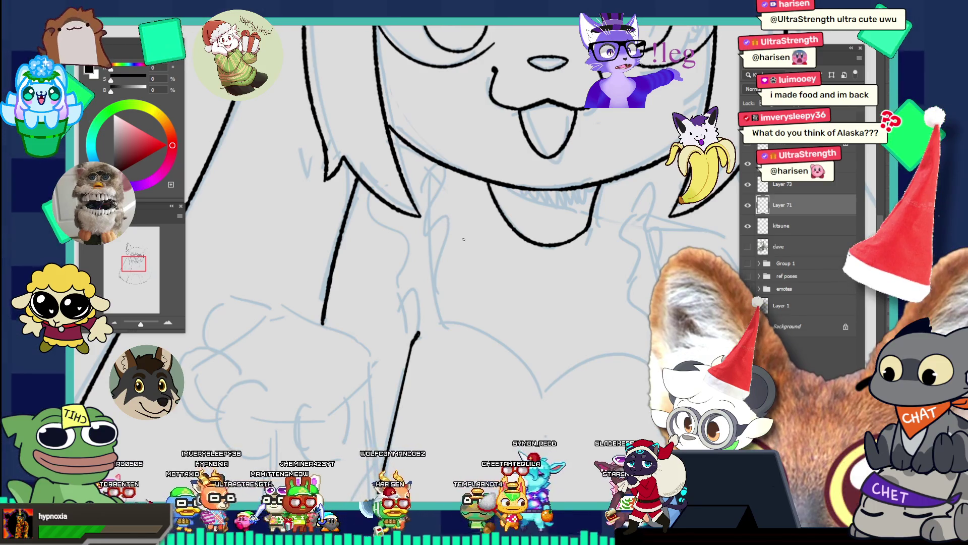
drag(442, 233, 466, 257)
key(ctrl+z)
- Start the chest fur tuft below the chin with a downward squiggle, retrying its strokes
scroll(432, 220, up, 3)
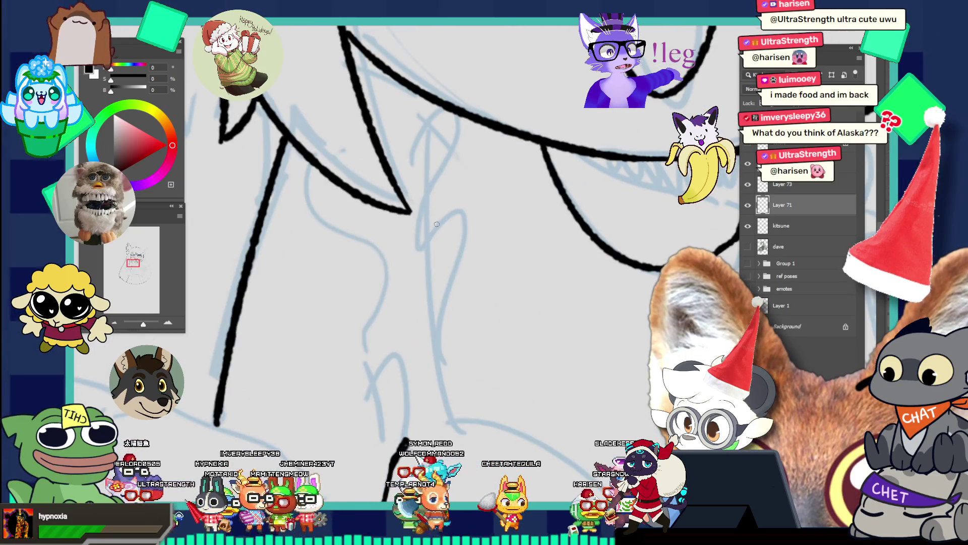
mouse_move(425, 226)
mouse_down()
mouse_move(456, 221)
mouse_move(422, 239)
mouse_move(435, 312)
mouse_up()
key(ctrl+z)
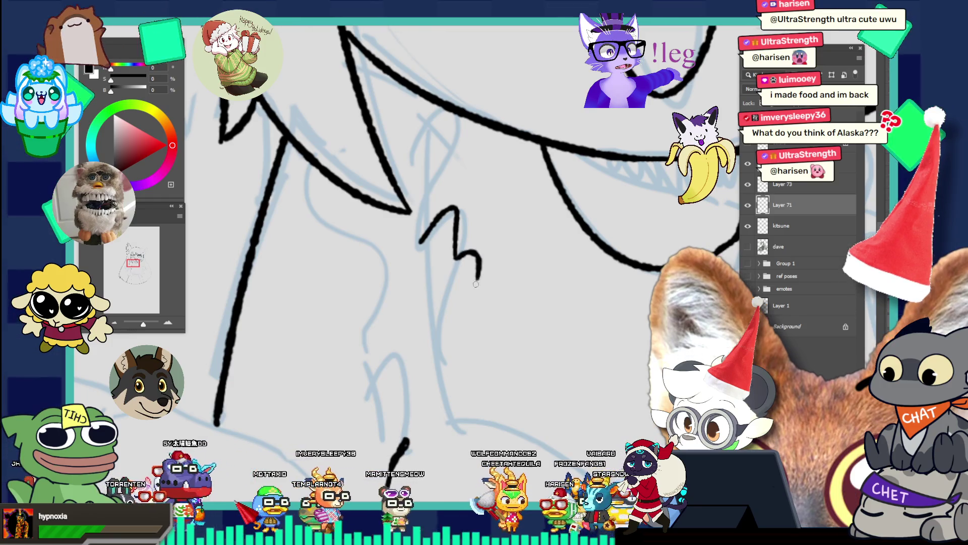
drag(476, 284, 443, 334)
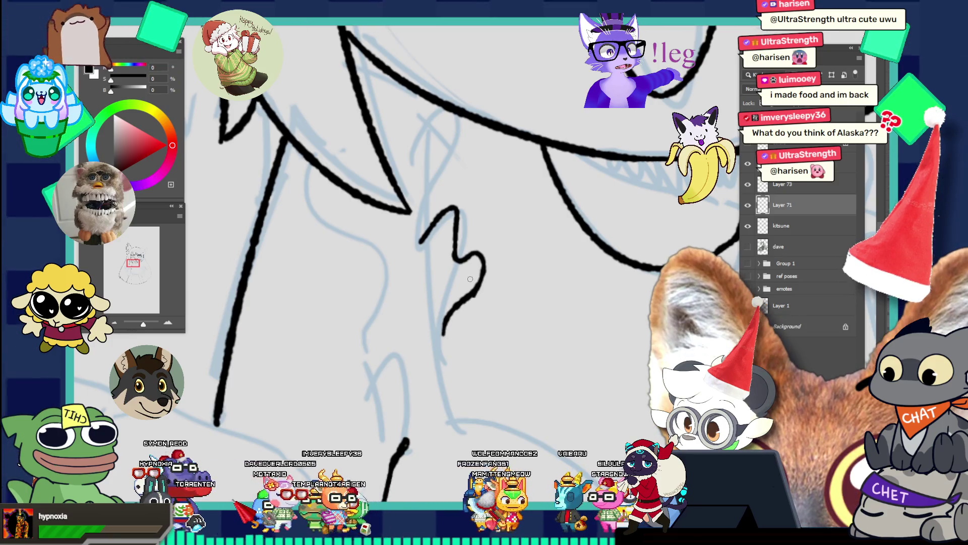
key(ctrl+z)
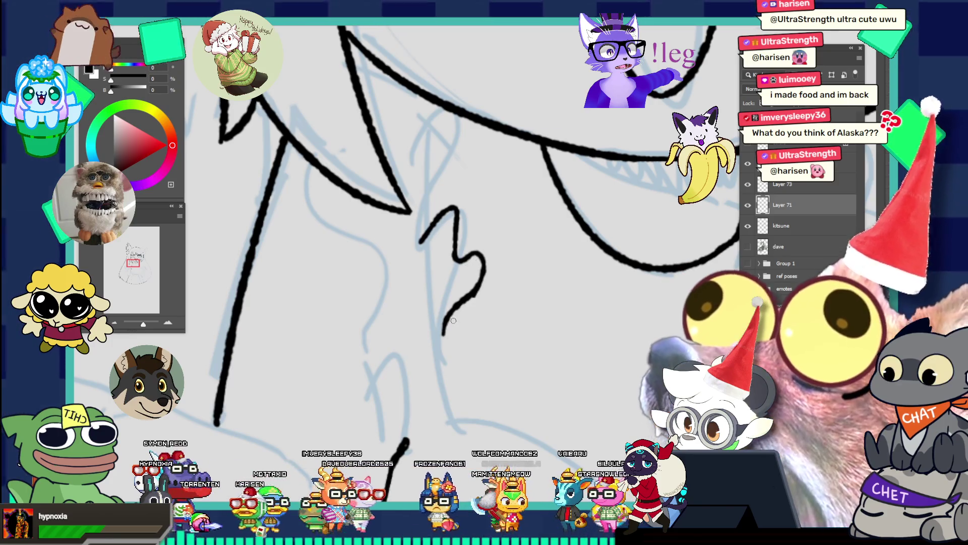
drag(473, 299, 435, 331)
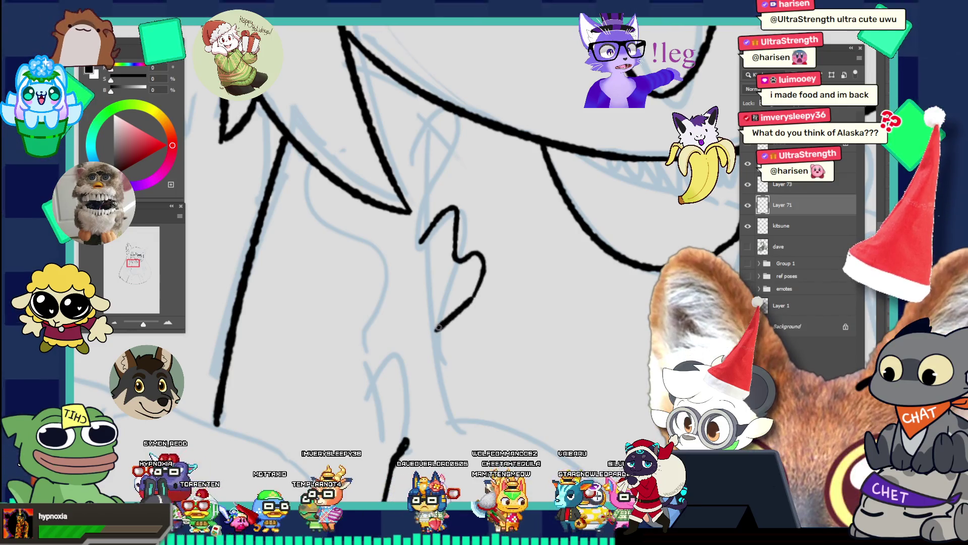
- Finish the tuft with a shorter lower stroke and another zigzag beneath the squiggle
key(ctrl+z)
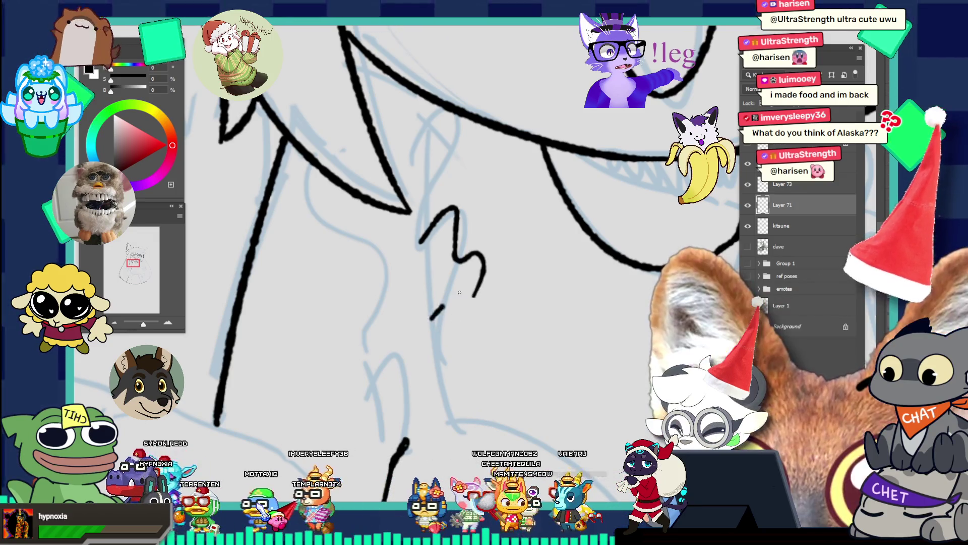
mouse_move(474, 292)
mouse_down()
mouse_move(430, 314)
mouse_move(477, 326)
mouse_move(478, 348)
mouse_up()
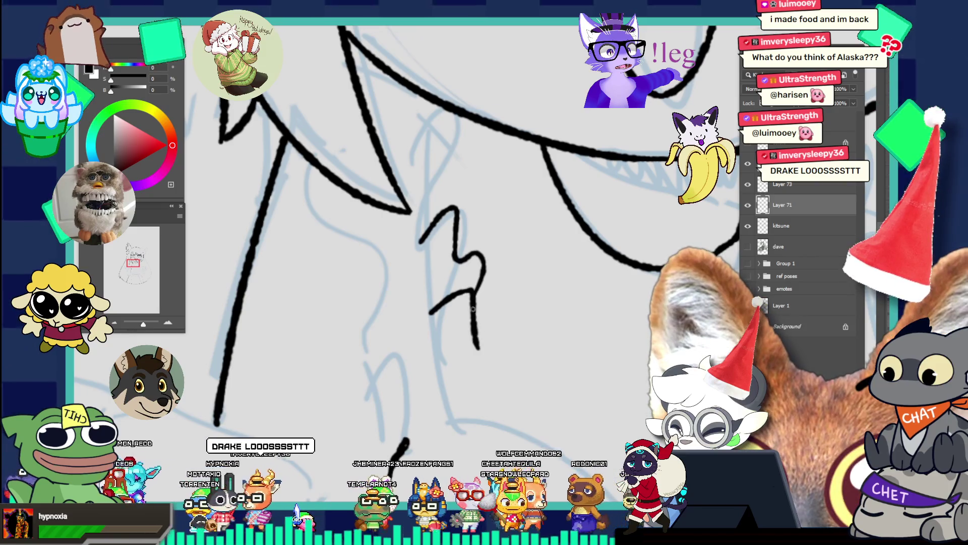
key(ctrl+z)
key(ctrl+shift+z)
drag(448, 360, 447, 371)
key(ctrl+z)
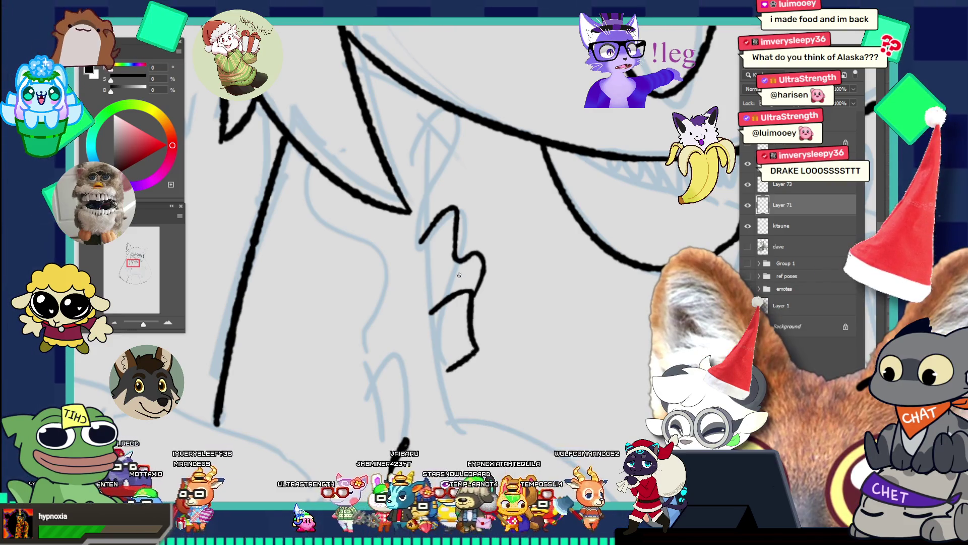
mouse_move(471, 293)
mouse_down()
mouse_move(498, 364)
mouse_move(463, 386)
mouse_up()
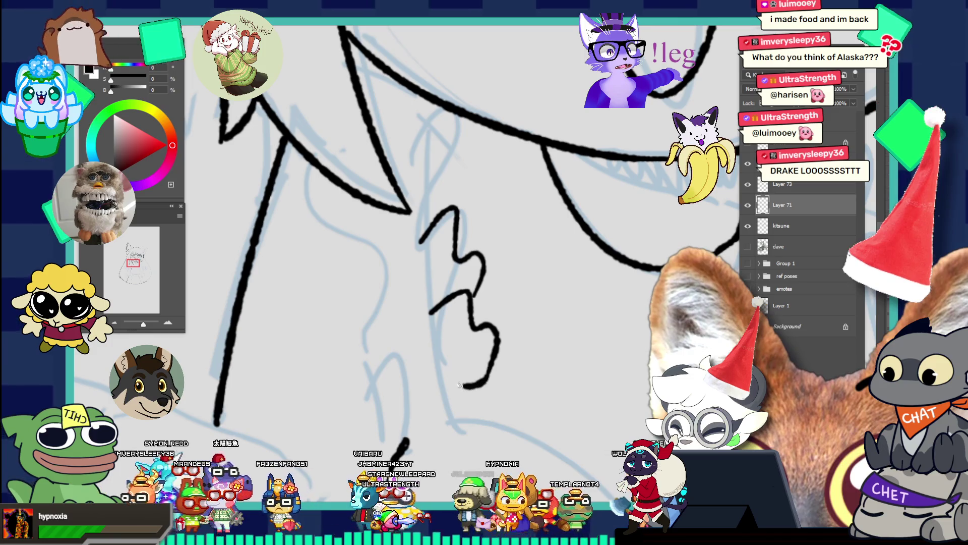
drag(472, 331, 393, 267)
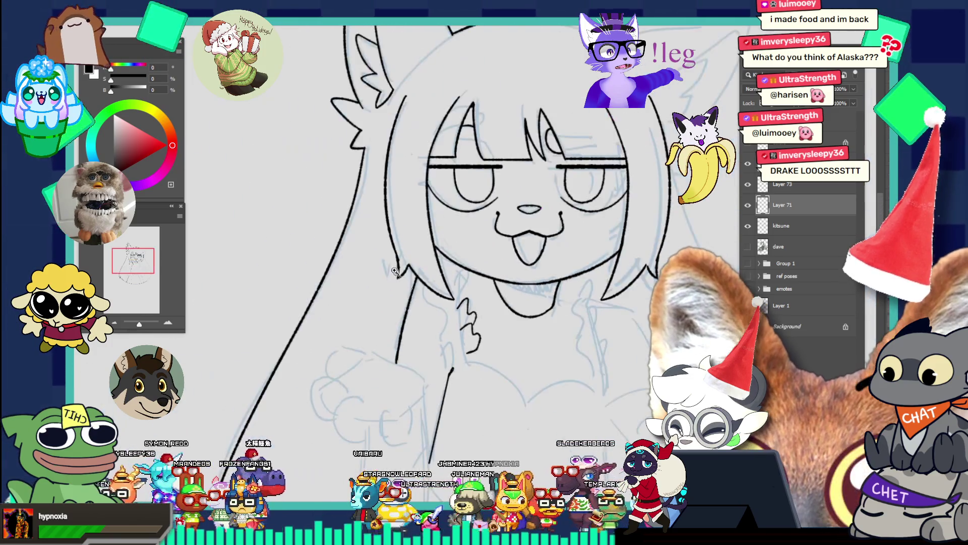
- Add a downward fur stroke below the tuft, removing its leftward hook
drag(471, 329, 521, 350)
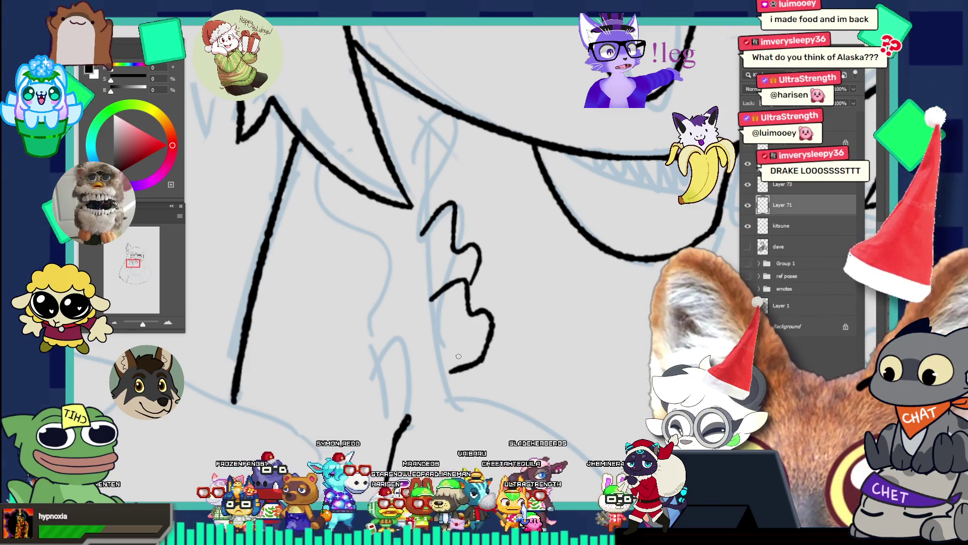
drag(492, 351, 494, 396)
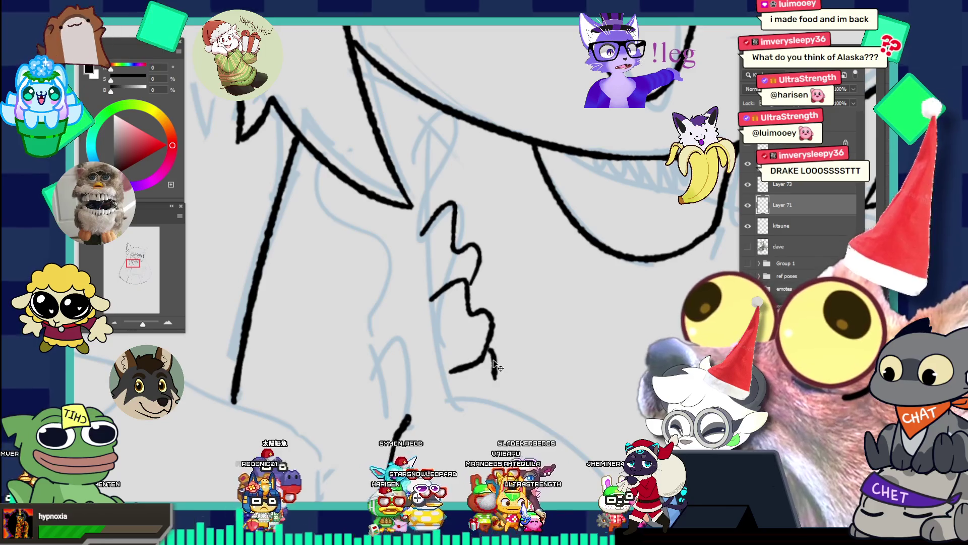
key(ctrl+z)
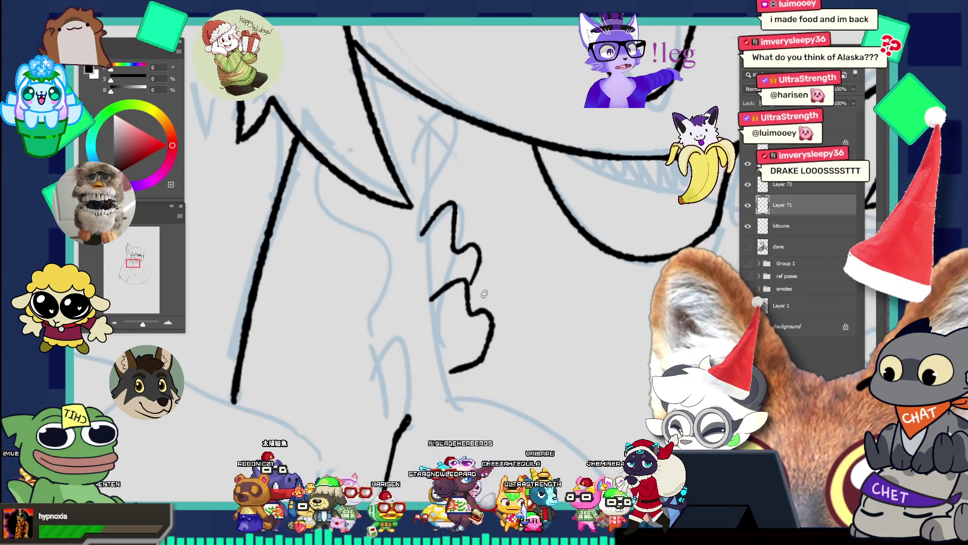
mouse_move(474, 368)
mouse_down()
mouse_move(477, 393)
mouse_move(454, 411)
mouse_up()
key(ctrl+z)
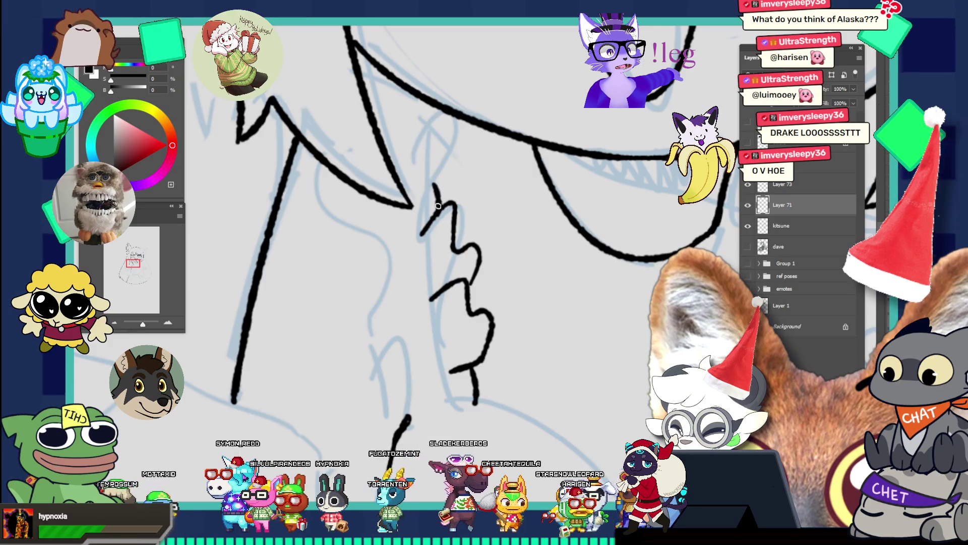
- Link the tuft up to the chin line with a curved connecting stroke
drag(423, 200, 441, 169)
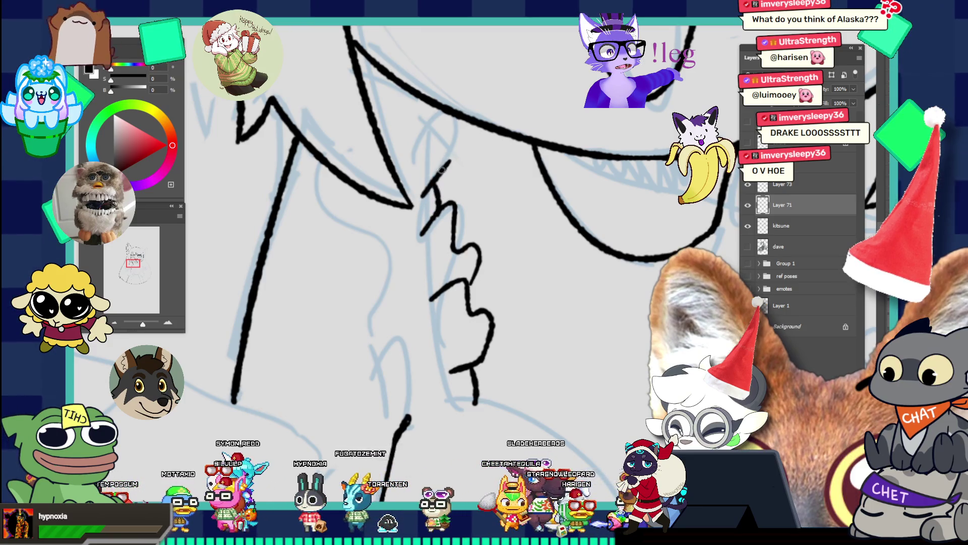
key(ctrl+z)
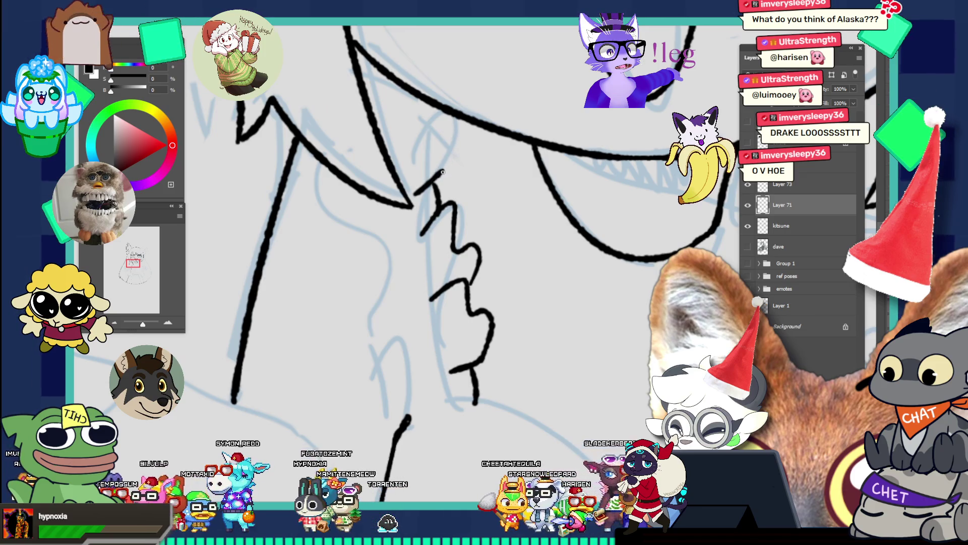
drag(418, 198, 444, 167)
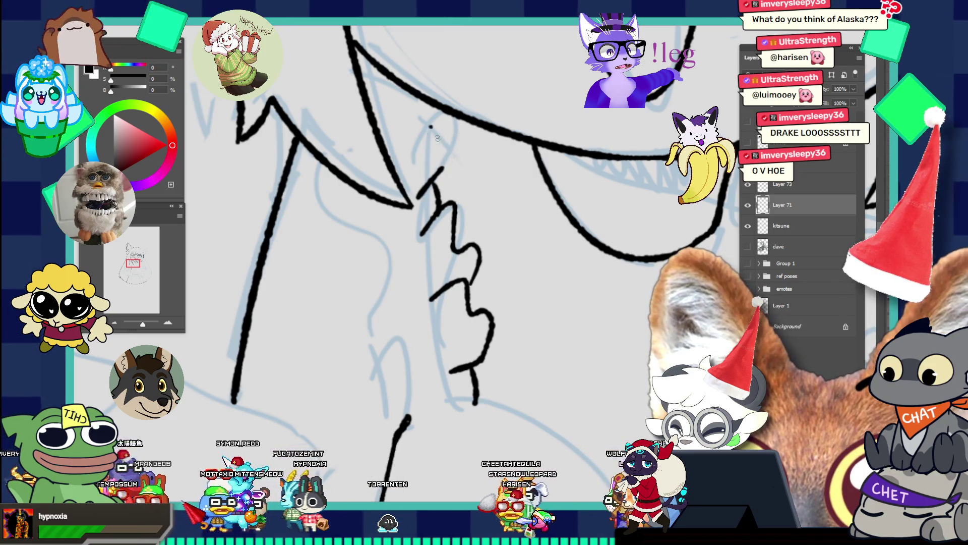
key(ctrl+z)
drag(429, 125, 444, 137)
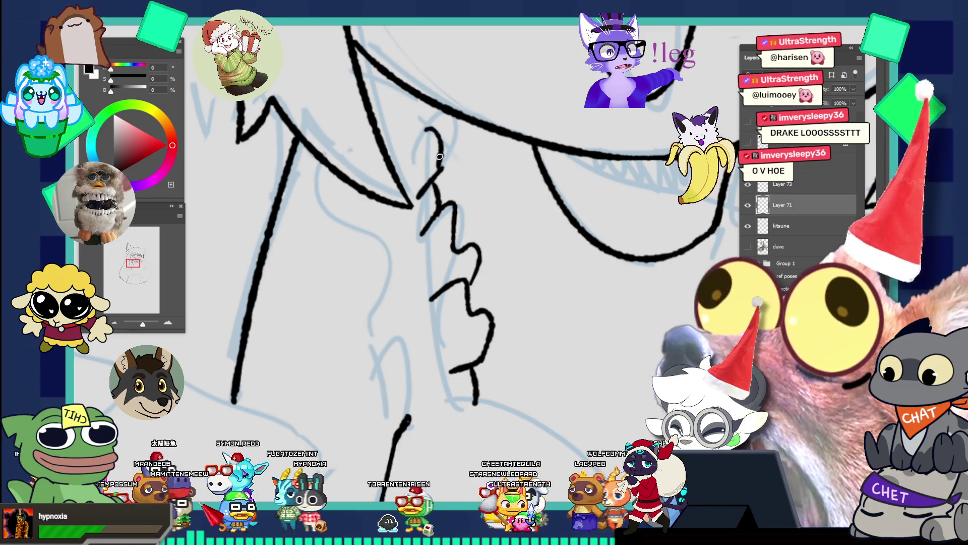
mouse_move(438, 174)
mouse_down()
mouse_move(422, 103)
mouse_move(356, 49)
mouse_up()
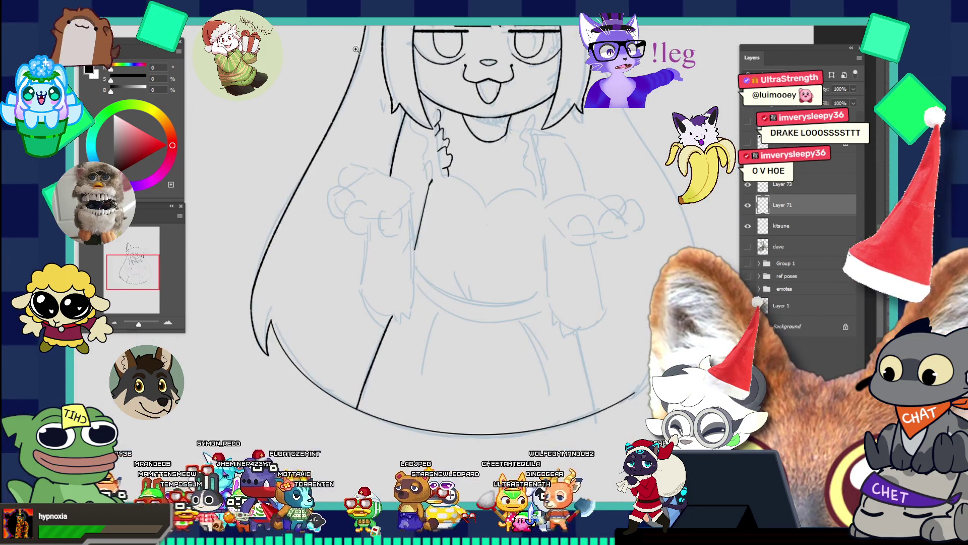
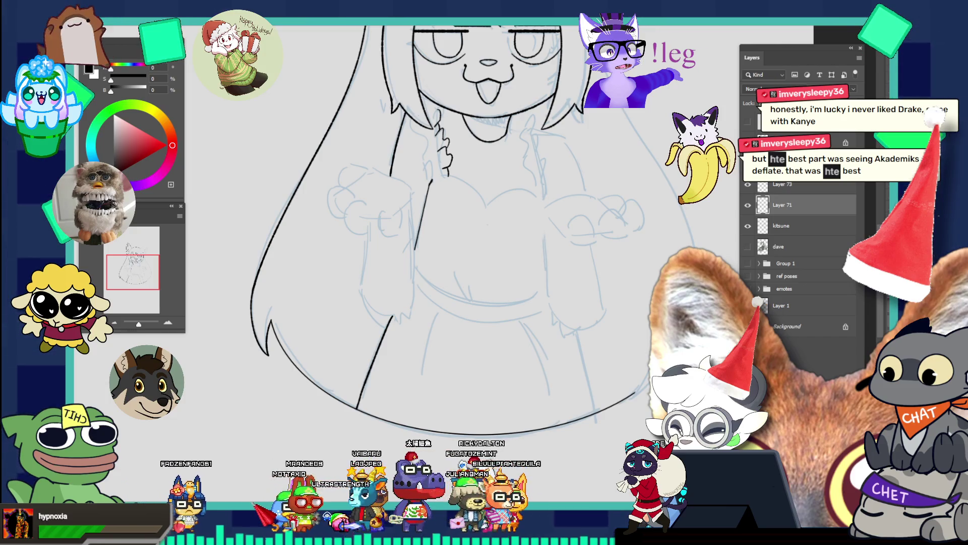
- Ink a short line down from the neck frill's hook and a curve along the bottom of its loop
click(449, 124)
click(457, 139)
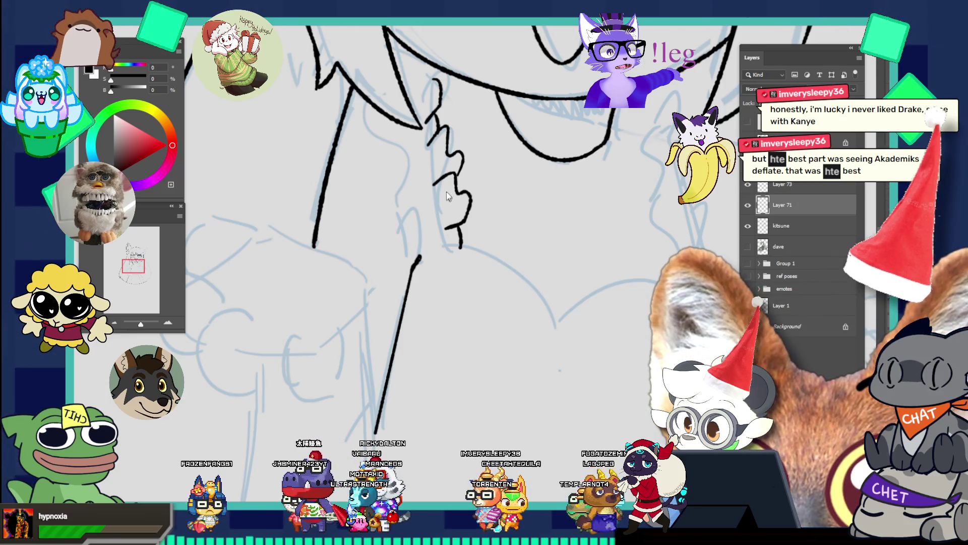
scroll(448, 166, up, 2)
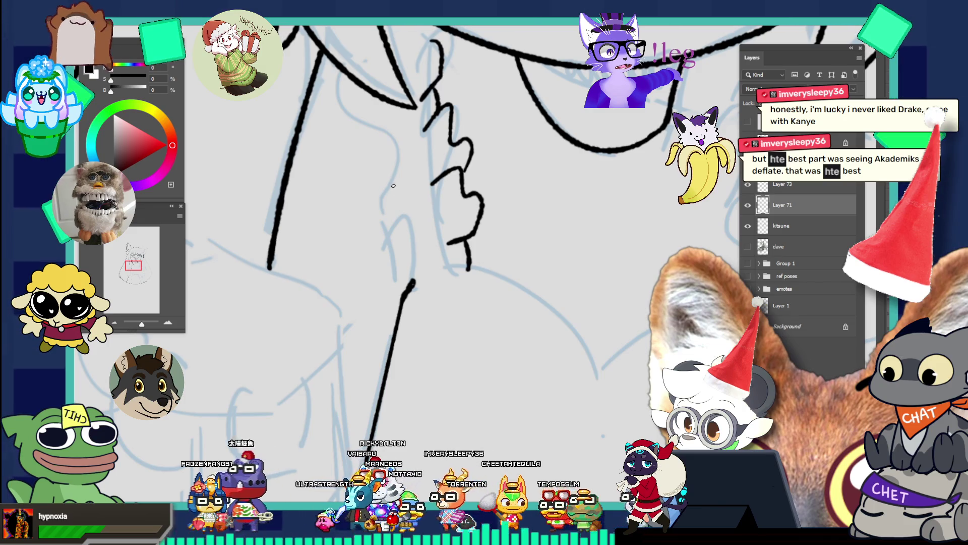
key(v)
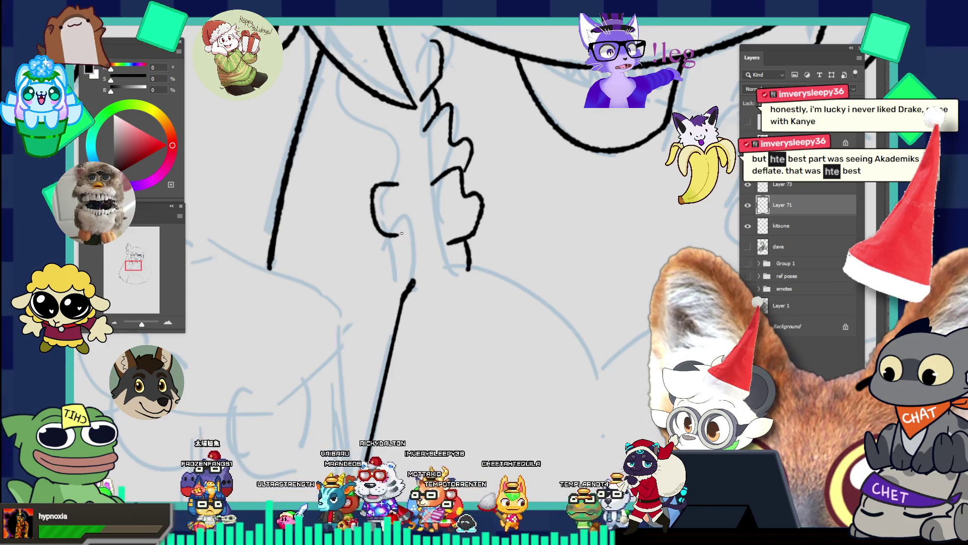
mouse_move(398, 239)
mouse_down()
mouse_move(400, 258)
mouse_move(414, 262)
mouse_up()
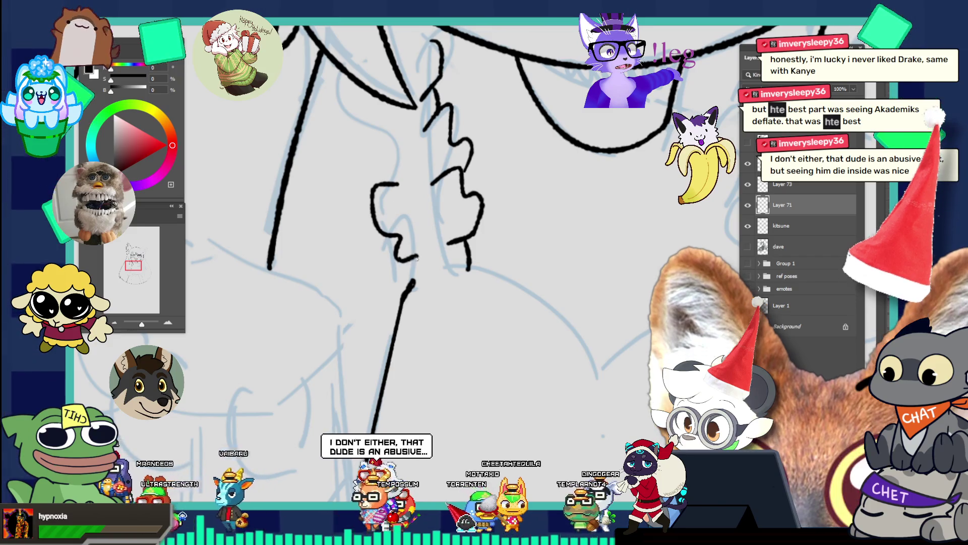
drag(399, 258, 414, 263)
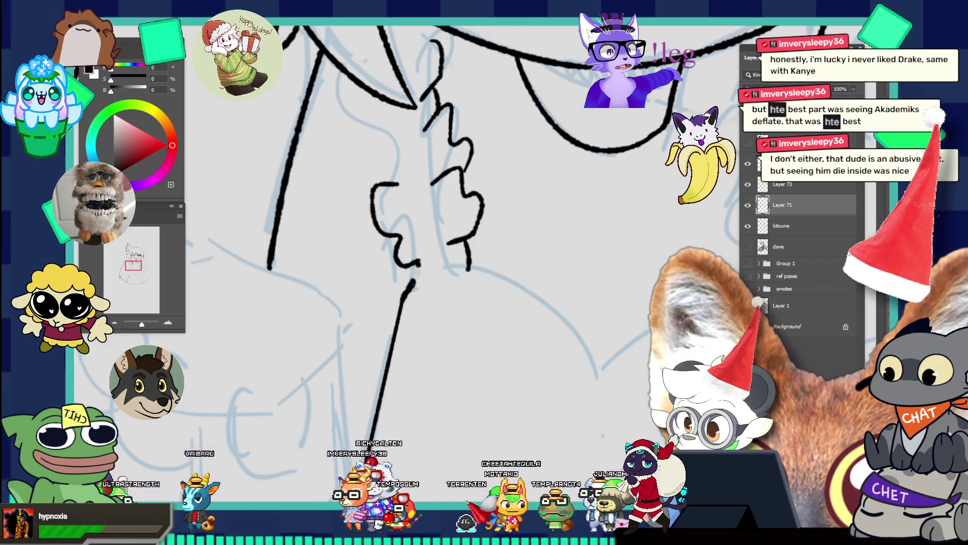
- Replace the connecting segment with a vertical joining line and a curve down the frill's left side
key(ctrl+minus)
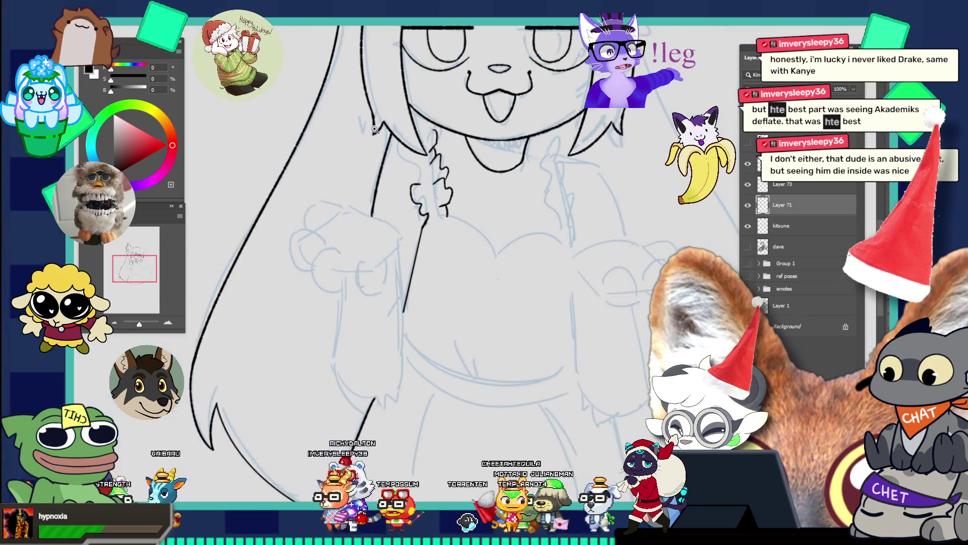
key(ctrl+plus)
key(ctrl+plus)
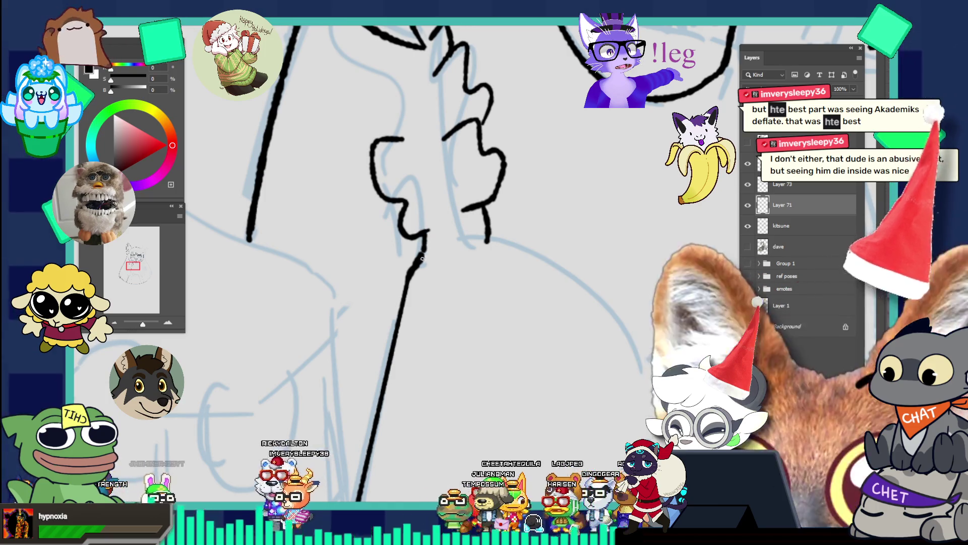
key(ctrl+z)
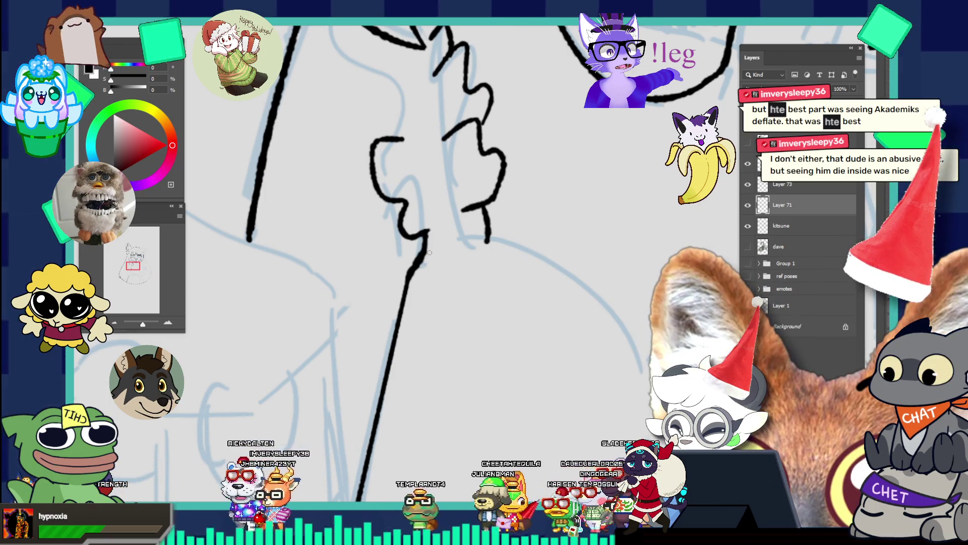
key(ctrl+minus)
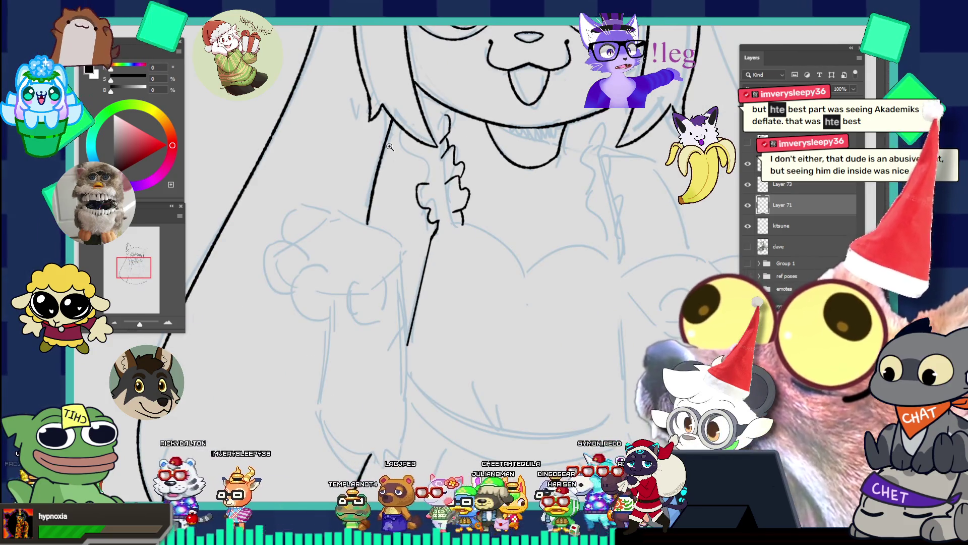
click(446, 145)
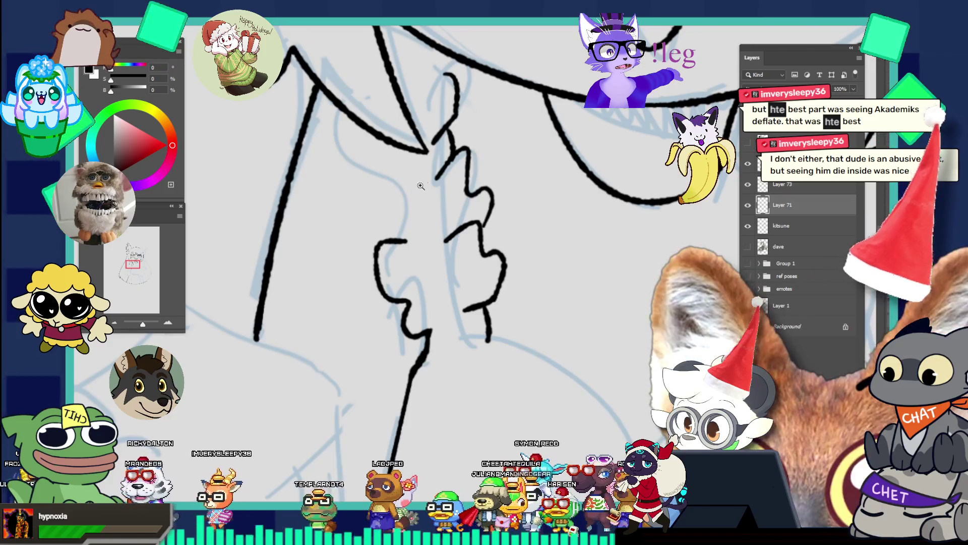
click(423, 179)
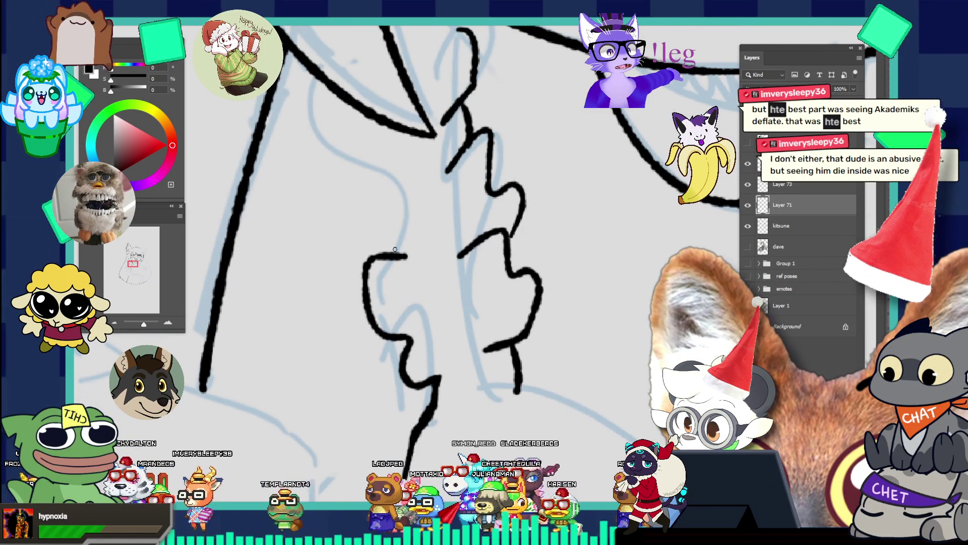
drag(402, 219, 405, 255)
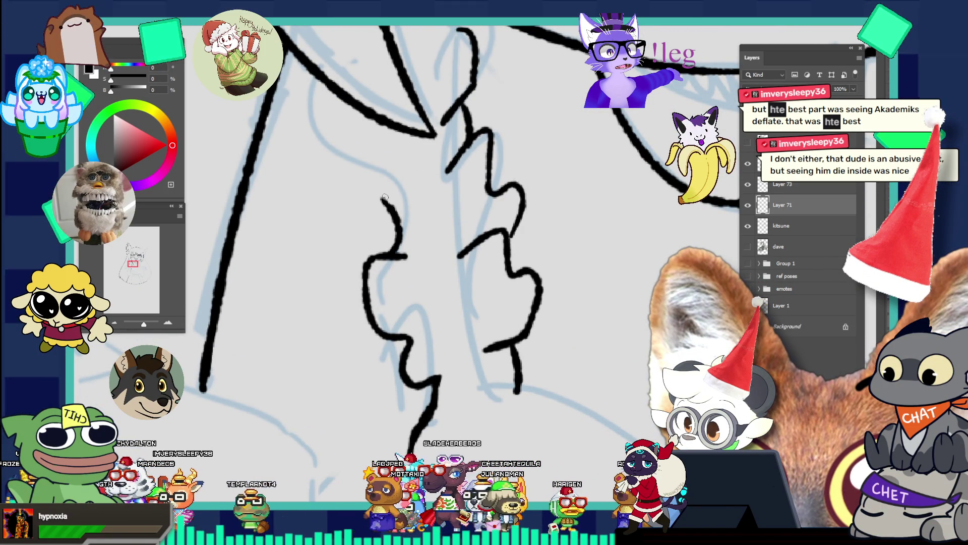
drag(379, 194, 394, 238)
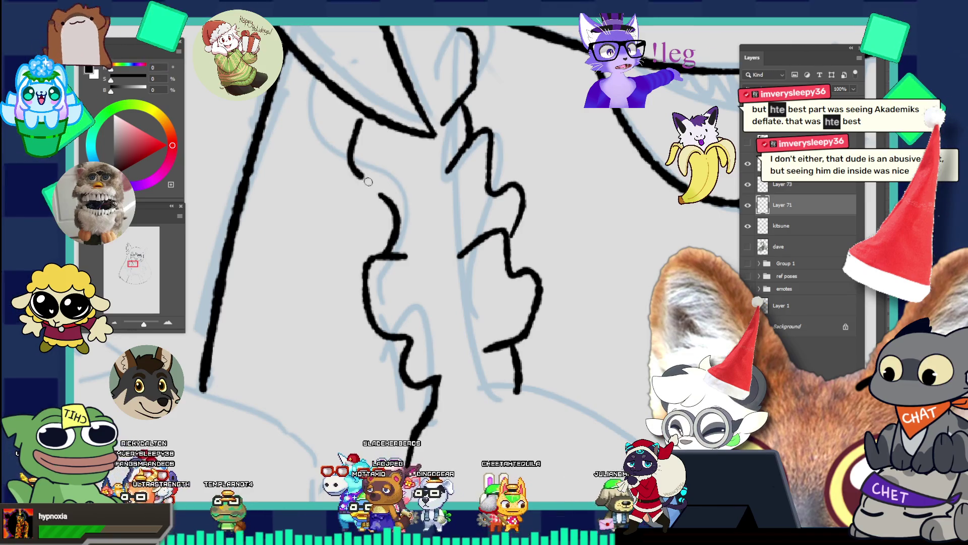
key(ctrl+z)
- Redraw the frill's lower curls several times, undoing each attempt that doesn't sit right
key(ctrl+z)
mouse_move(367, 134)
mouse_down()
mouse_move(358, 167)
mouse_move(376, 194)
mouse_up()
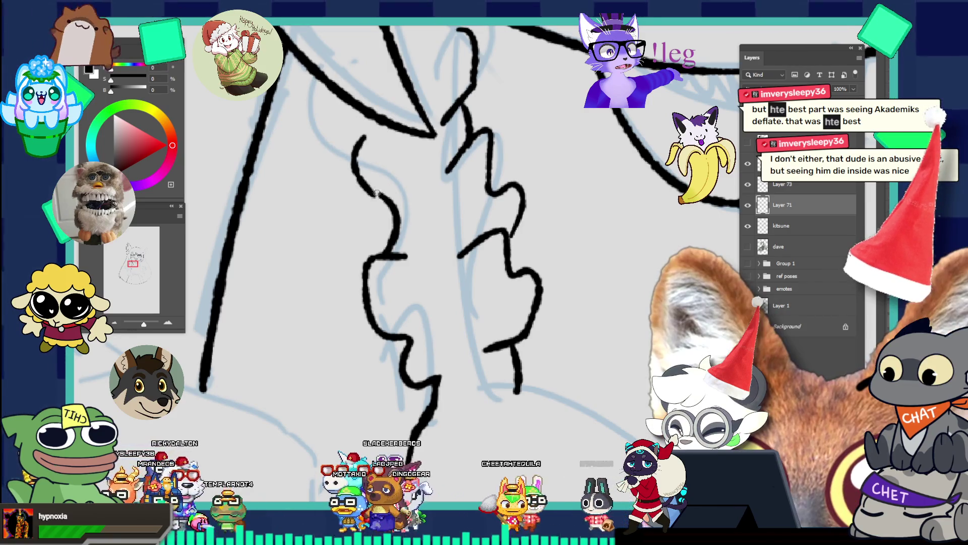
key(ctrl+z)
drag(366, 136, 380, 188)
key(ctrl+z)
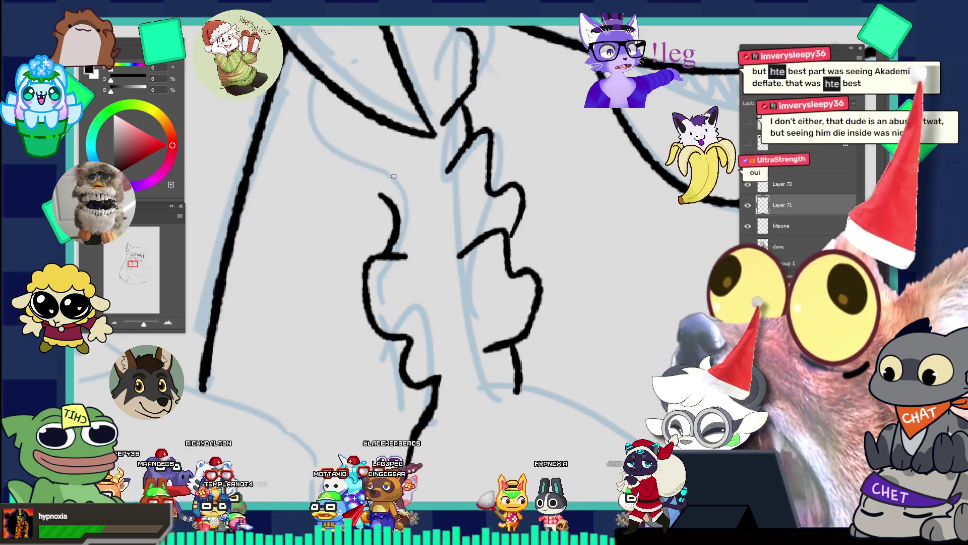
key(ctrl+z)
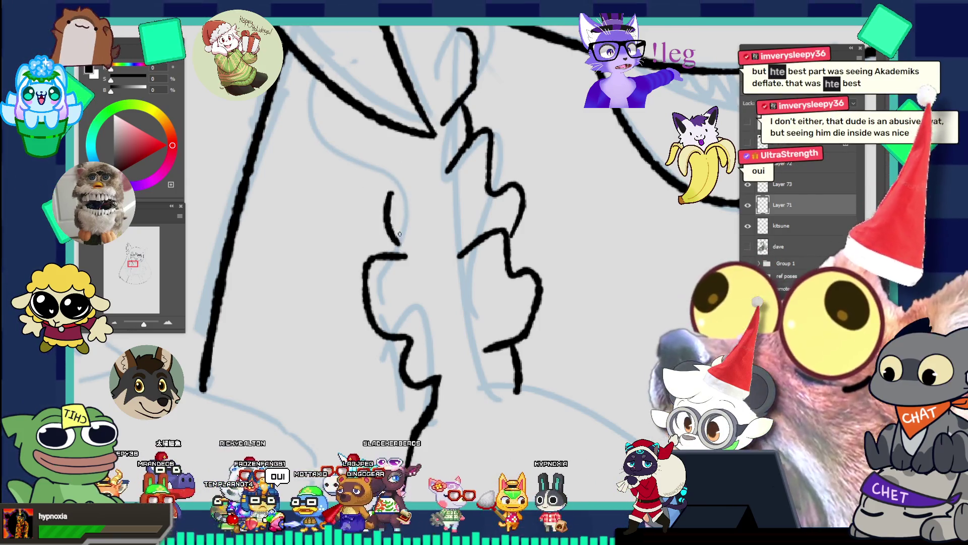
mouse_move(385, 191)
mouse_down()
mouse_move(398, 250)
mouse_move(380, 227)
mouse_up()
key(ctrl+z)
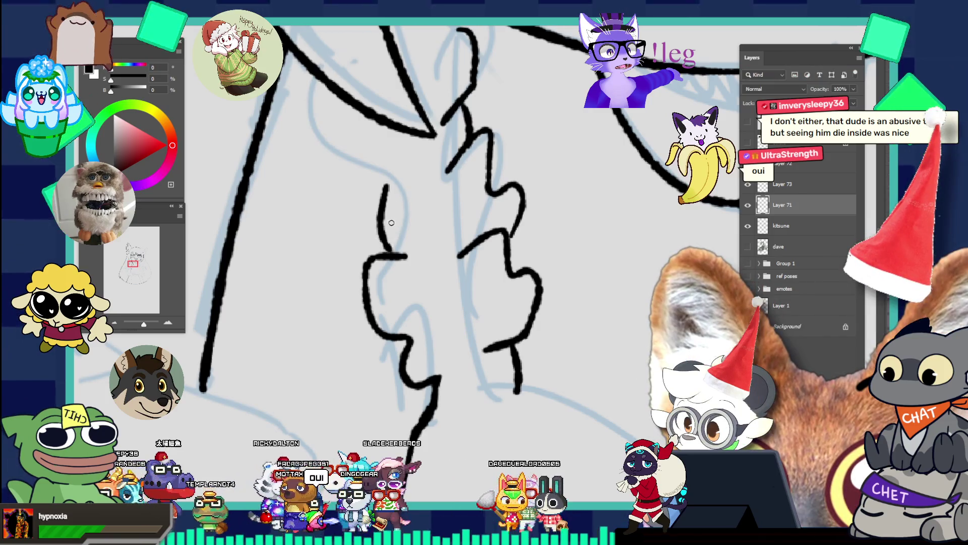
mouse_move(373, 174)
mouse_down()
mouse_move(391, 189)
mouse_move(409, 175)
mouse_move(358, 171)
mouse_move(366, 118)
mouse_move(343, 39)
mouse_up()
key(ctrl+z)
key(ctrl+z)
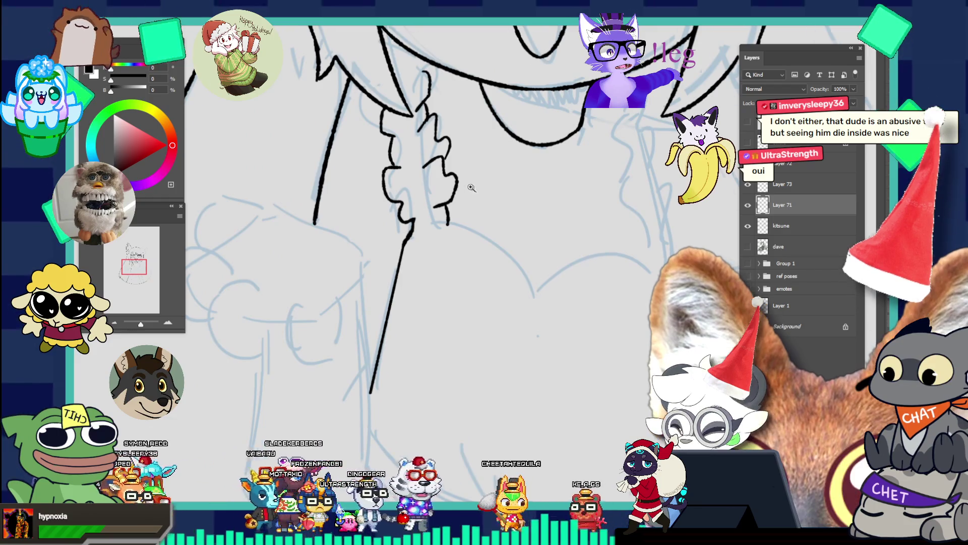
alt+click(418, 132)
drag(457, 158, 517, 204)
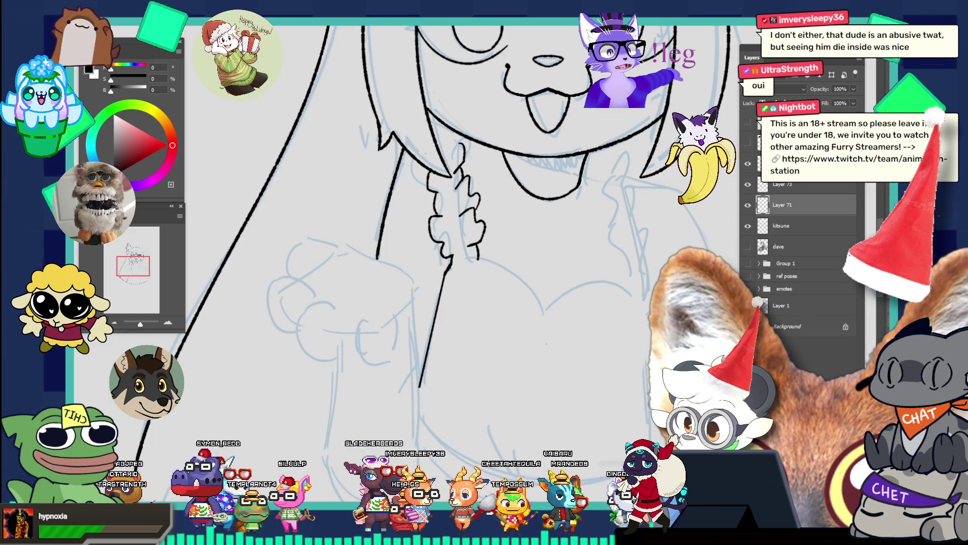
mouse_move(452, 142)
mouse_down()
mouse_move(474, 152)
mouse_move(477, 124)
mouse_move(459, 151)
mouse_up()
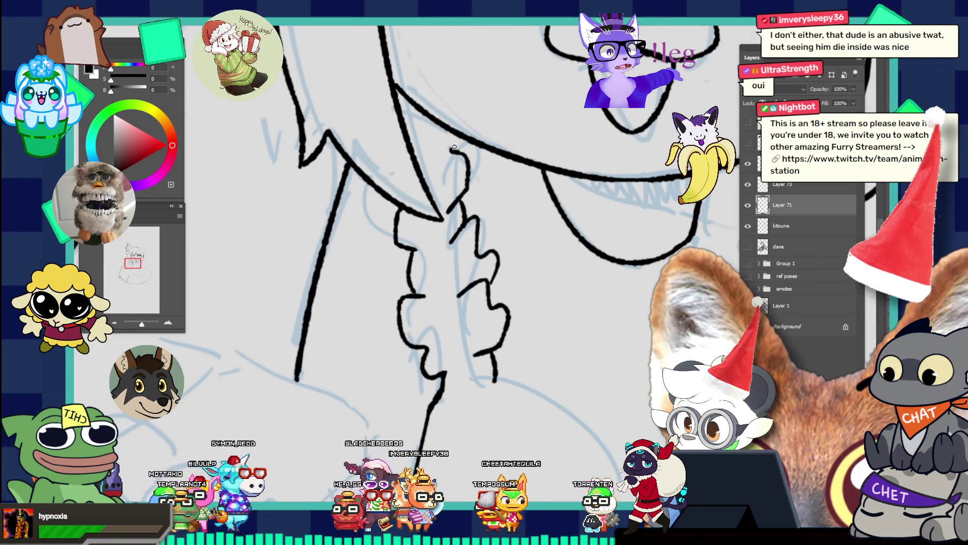
drag(458, 152, 453, 138)
key(ctrl+z)
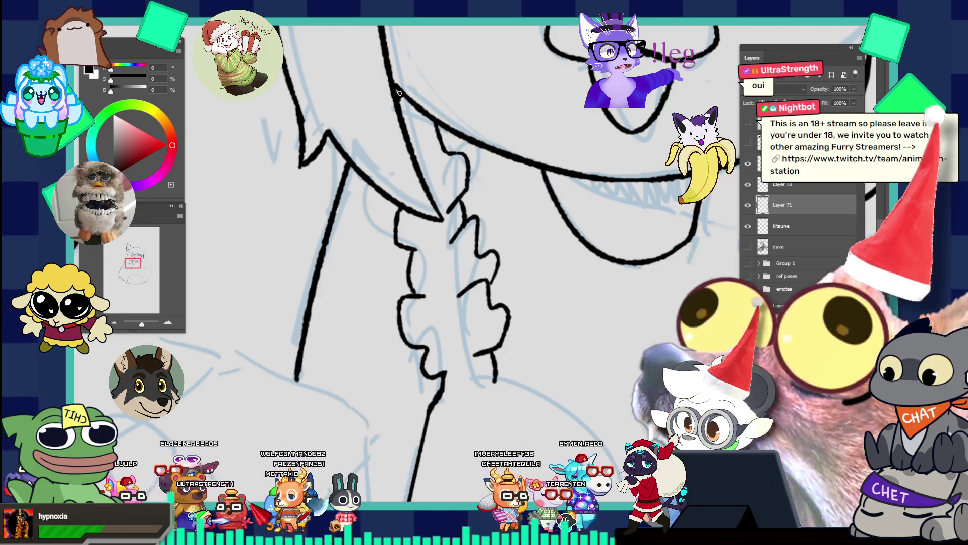
drag(402, 97, 363, 31)
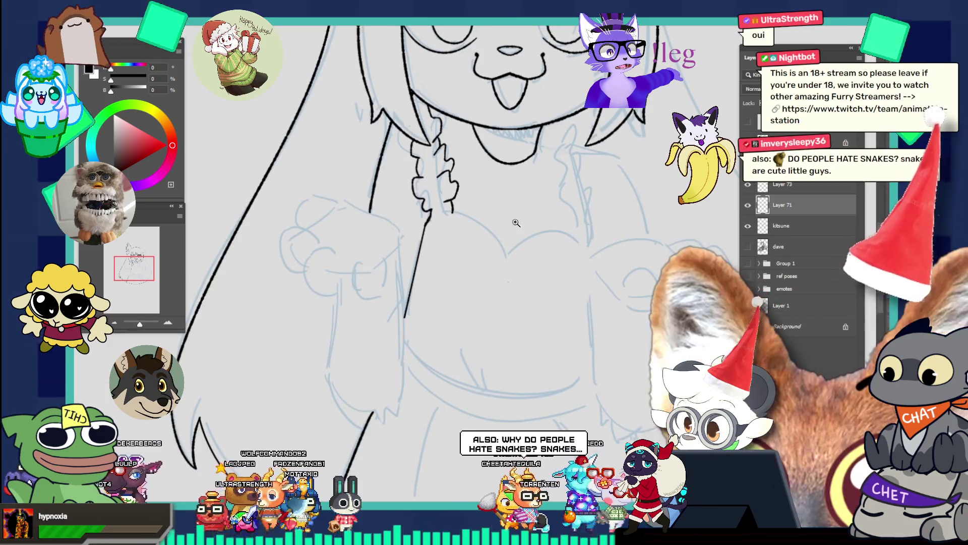
key(ctrl+0)
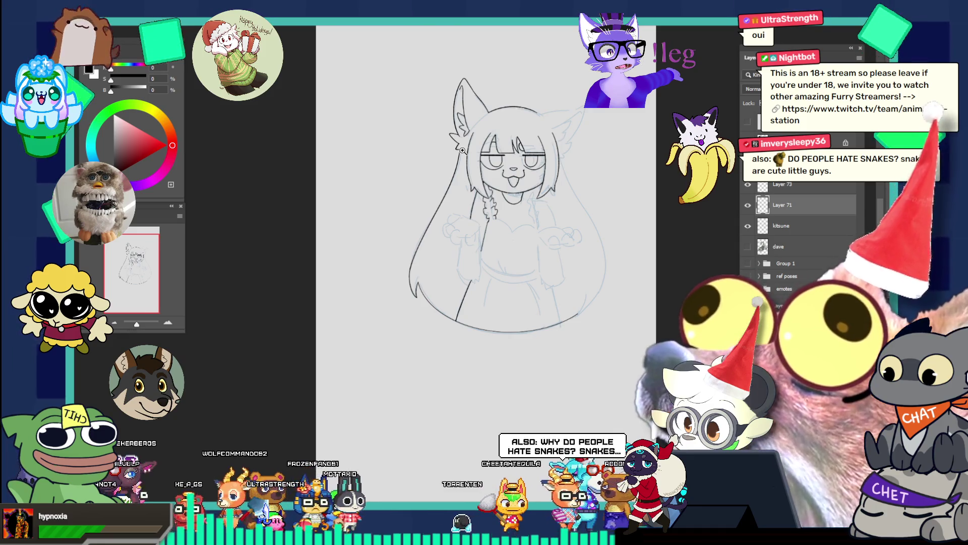
- Try short ink strokes at the chin's right edge and beside the collar, undoing both
click(519, 214)
click(521, 193)
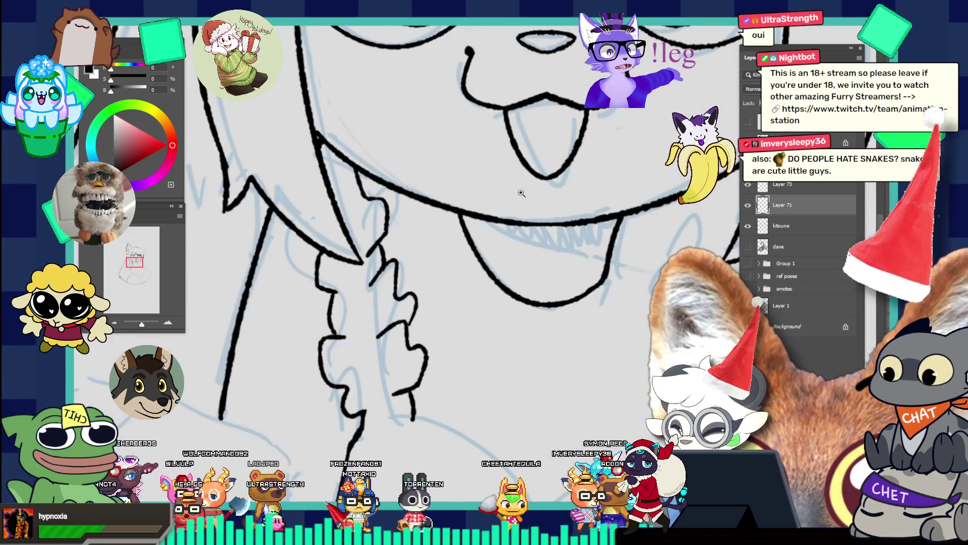
alt+click(647, 248)
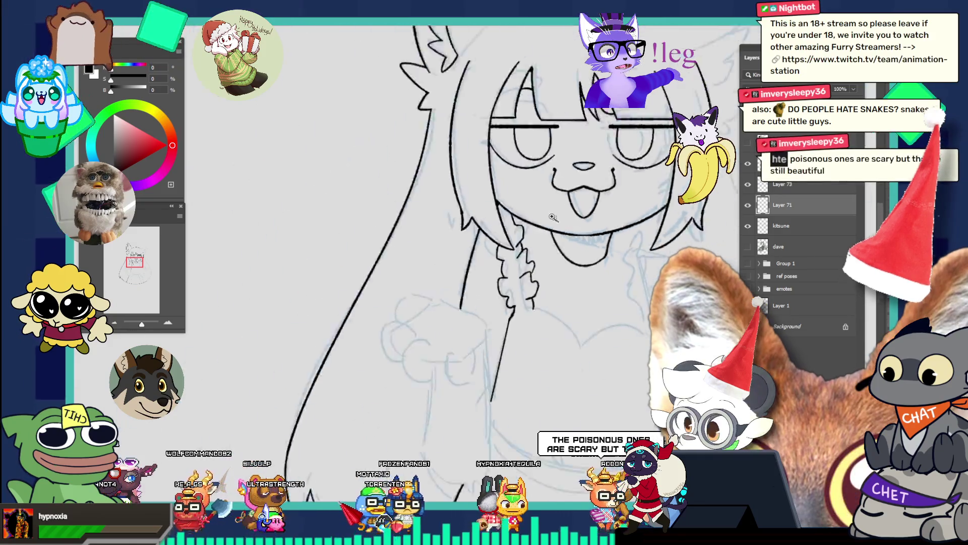
alt+click(646, 248)
click(647, 248)
click(651, 239)
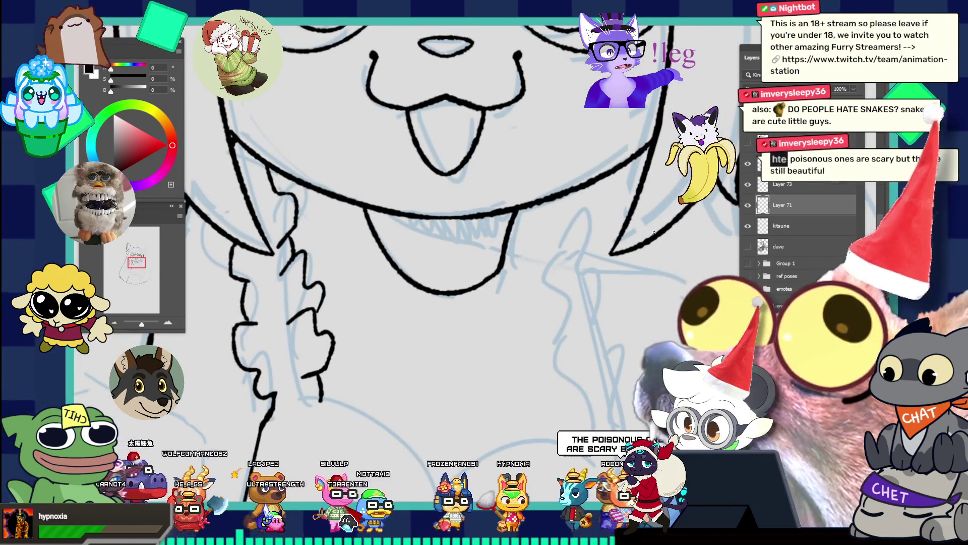
drag(529, 236, 564, 242)
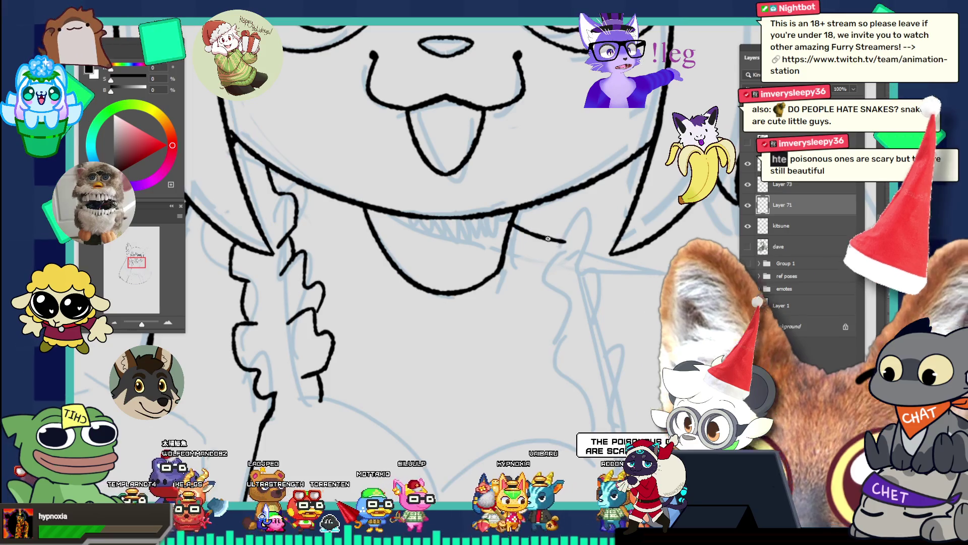
key(ctrl+z)
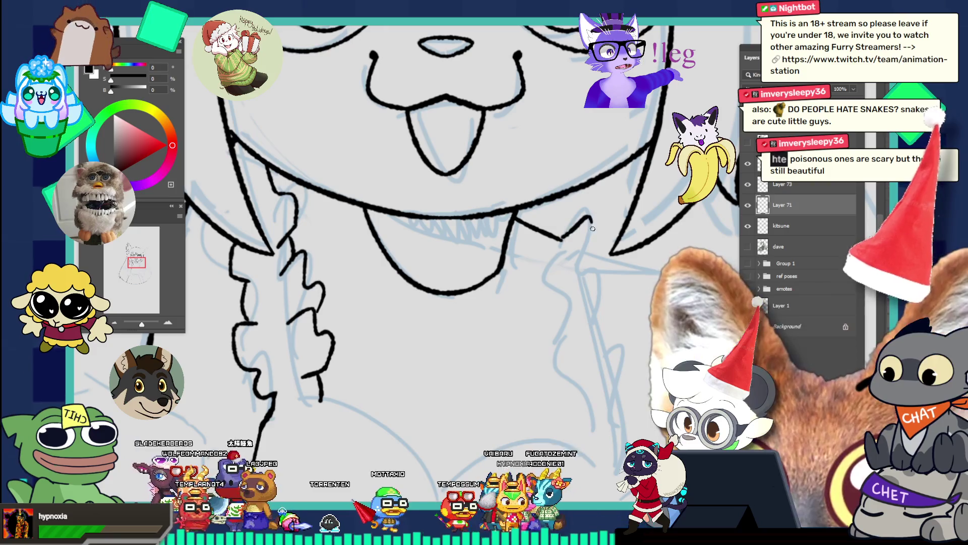
drag(586, 209, 585, 254)
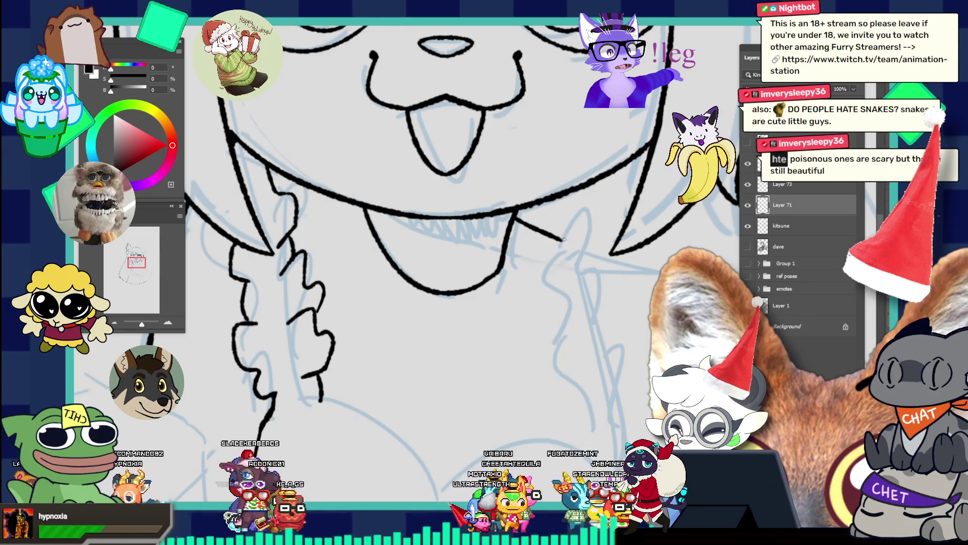
key(ctrl+z)
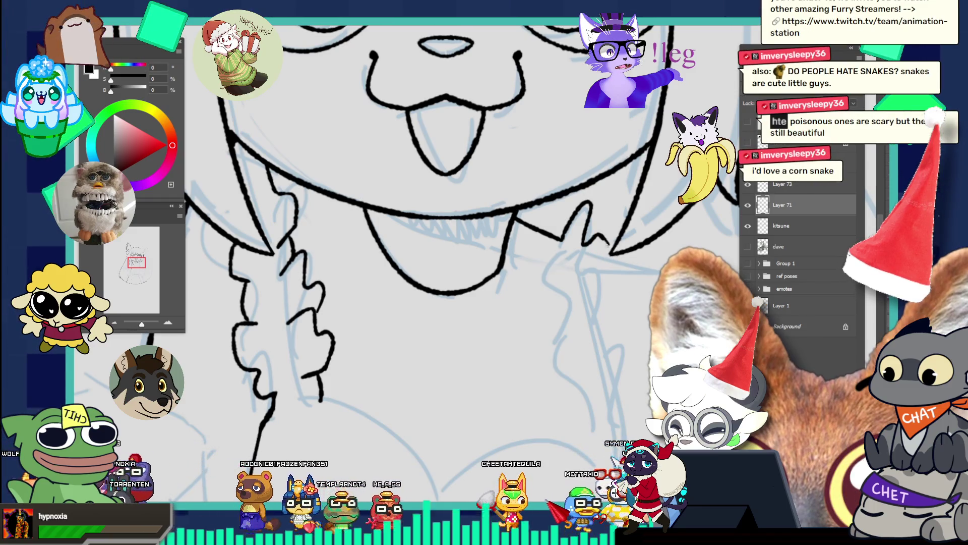
- Ink the right braid's wavy outline downward beside the chin
mouse_move(611, 254)
mouse_down()
mouse_move(617, 271)
mouse_move(600, 288)
mouse_up()
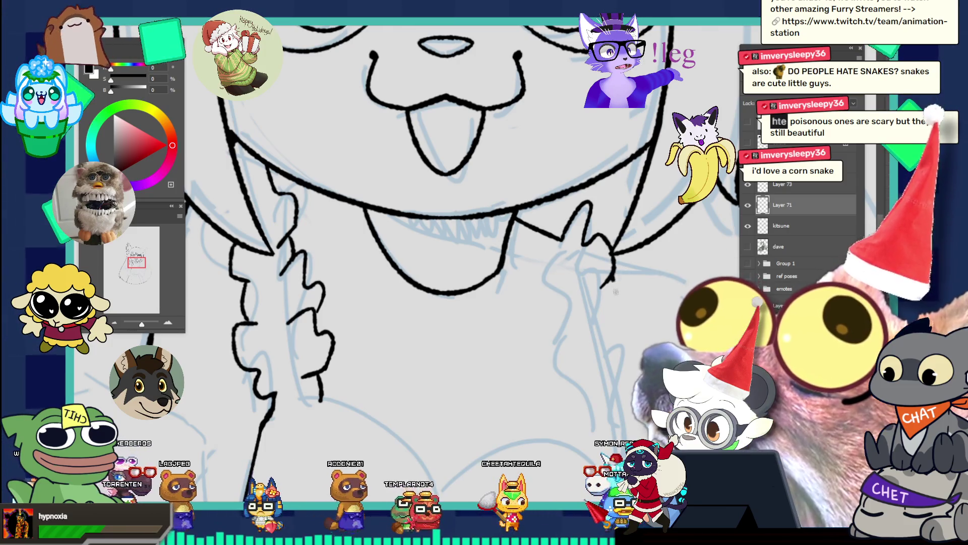
mouse_move(585, 201)
mouse_down()
mouse_move(552, 199)
mouse_move(666, 259)
mouse_up()
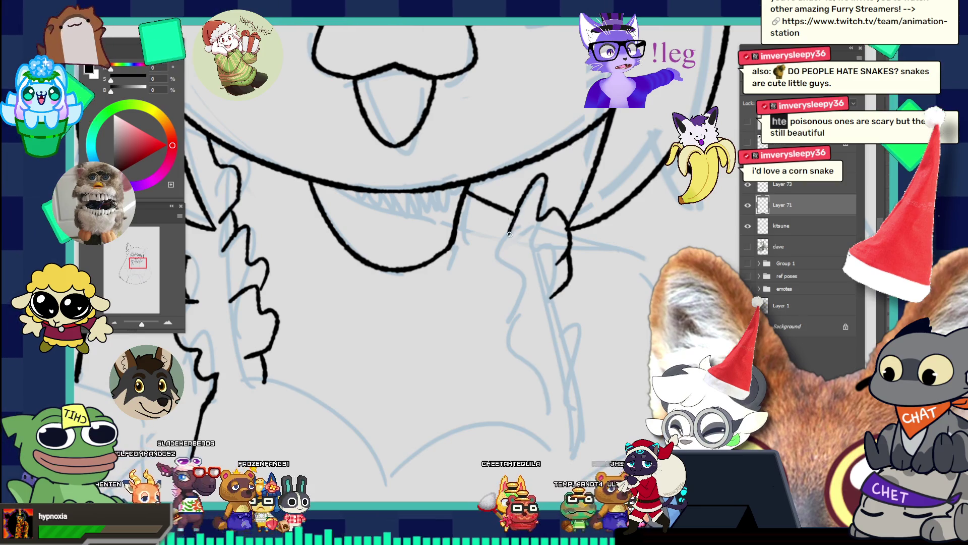
drag(515, 216, 507, 271)
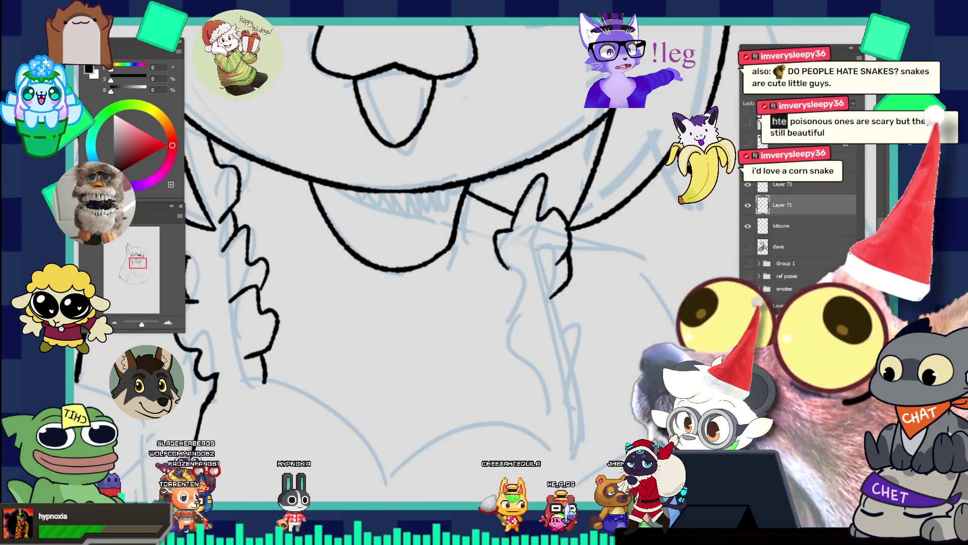
mouse_move(508, 269)
mouse_down()
mouse_move(529, 272)
mouse_move(476, 172)
mouse_up()
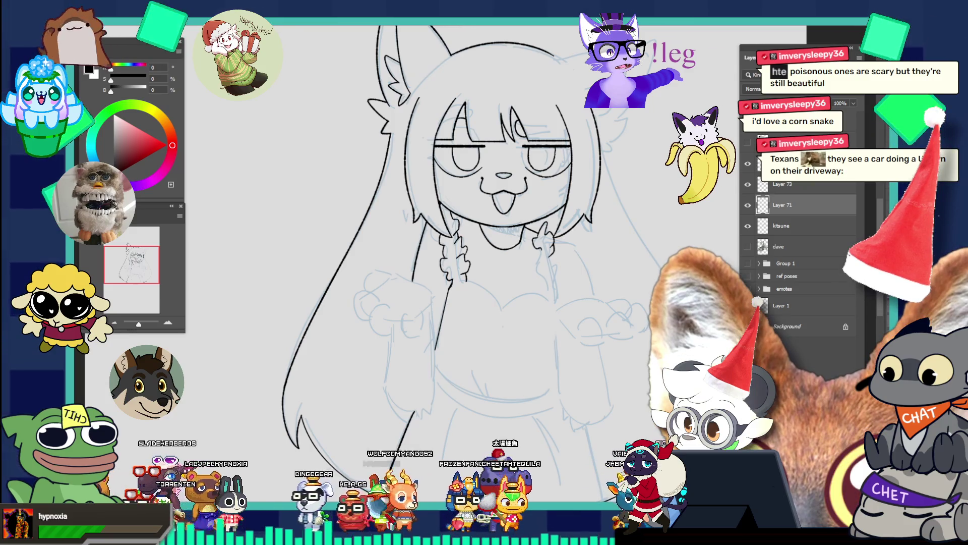
- Continue the right braid's curl downward, undoing the misplaced bottom hook and extra curve
click(562, 269)
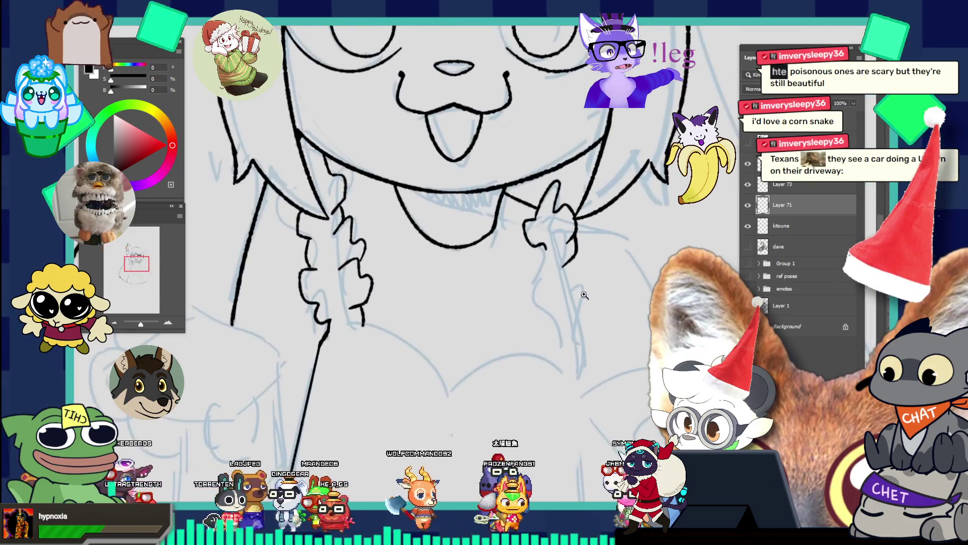
click(594, 279)
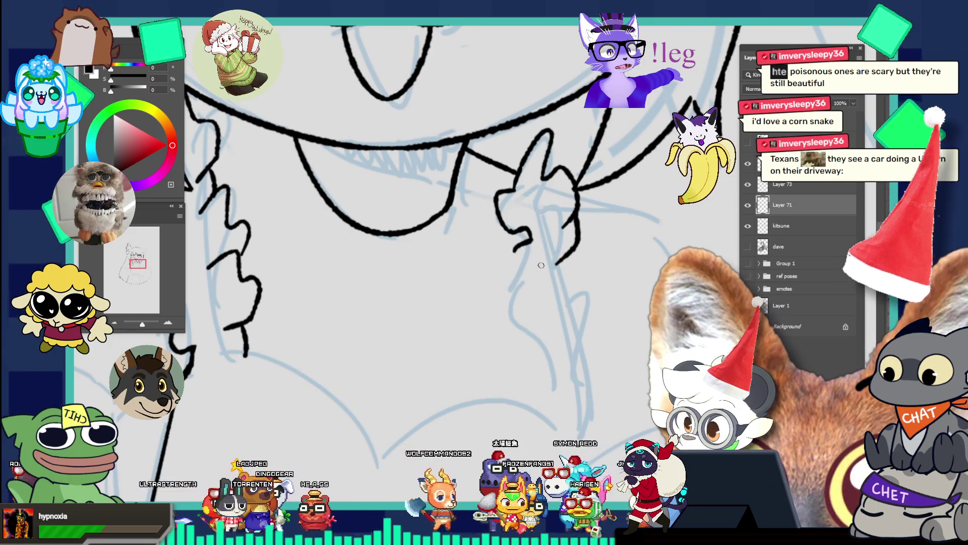
drag(529, 235, 510, 258)
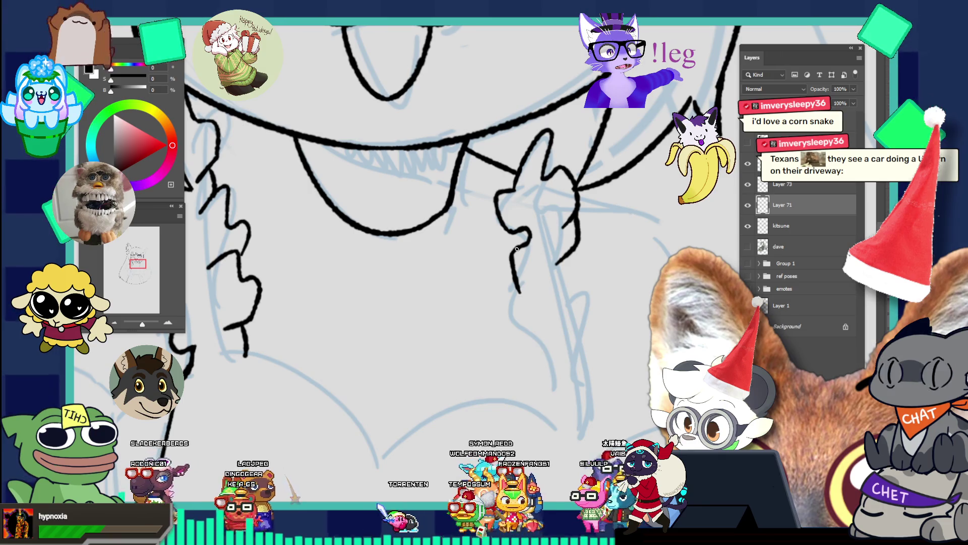
key(ctrl+z)
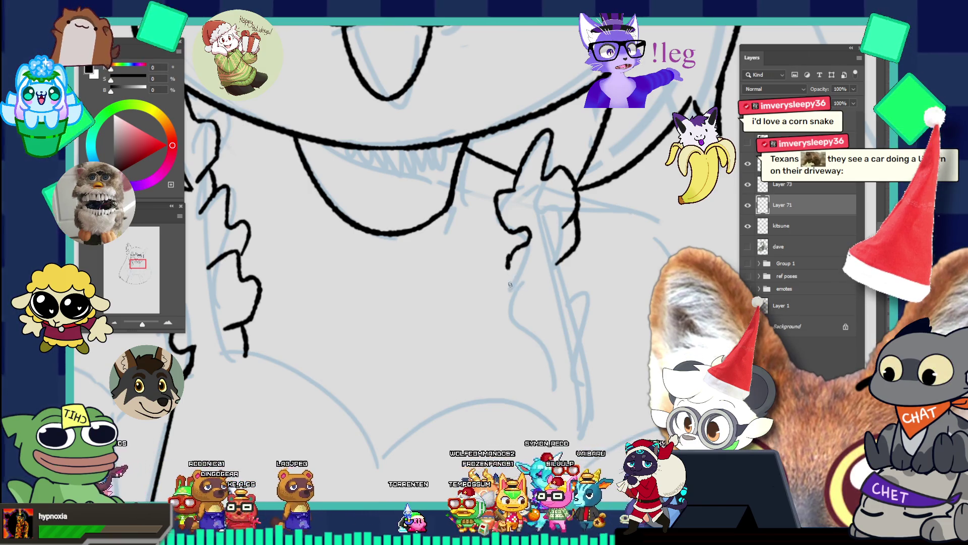
mouse_move(522, 247)
mouse_down()
mouse_move(510, 270)
mouse_move(528, 318)
mouse_up()
key(ctrl+z)
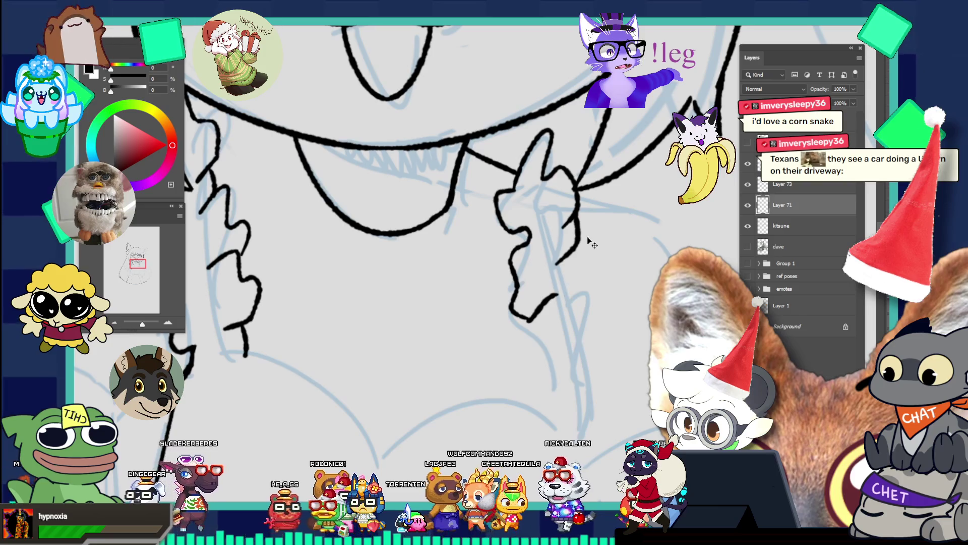
key(ctrl+z)
drag(555, 264, 585, 299)
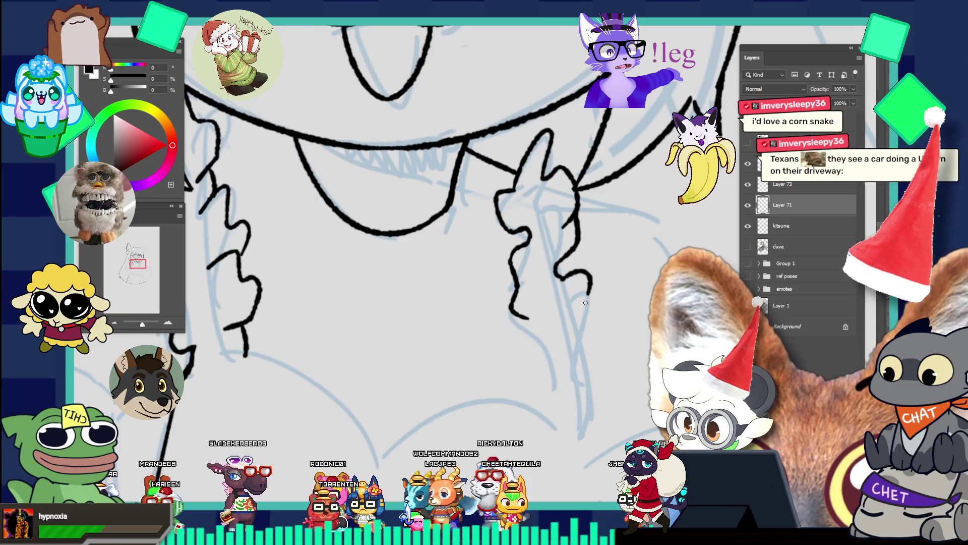
mouse_move(557, 275)
mouse_down()
mouse_move(580, 317)
mouse_move(511, 222)
mouse_move(603, 300)
mouse_up()
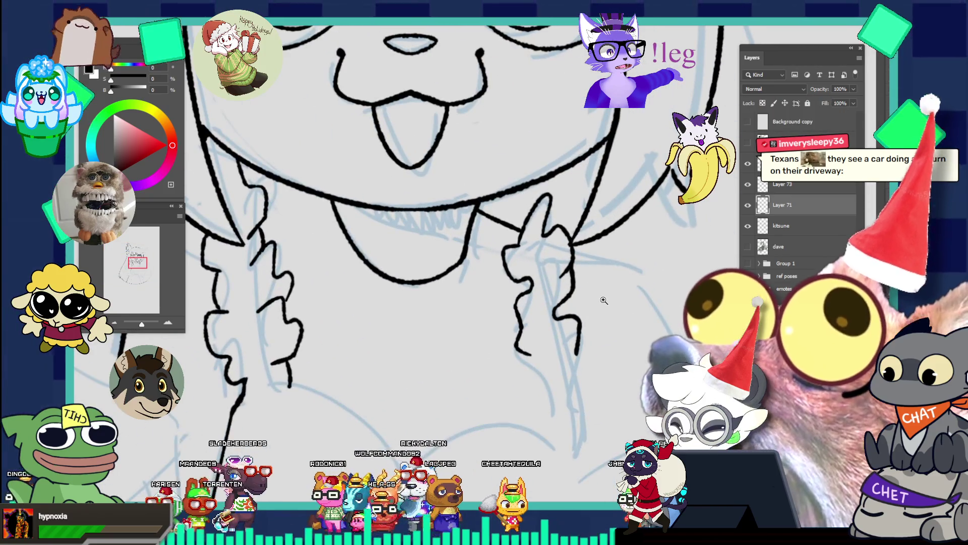
key(ctrl+z)
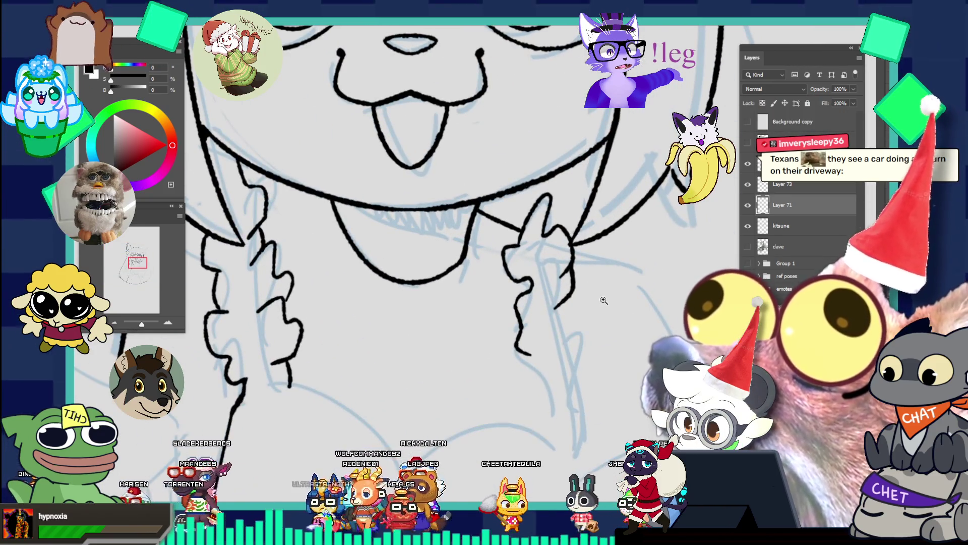
- Extend the braid outline further down and redraw its lower end after undoing stray strokes
key(b)
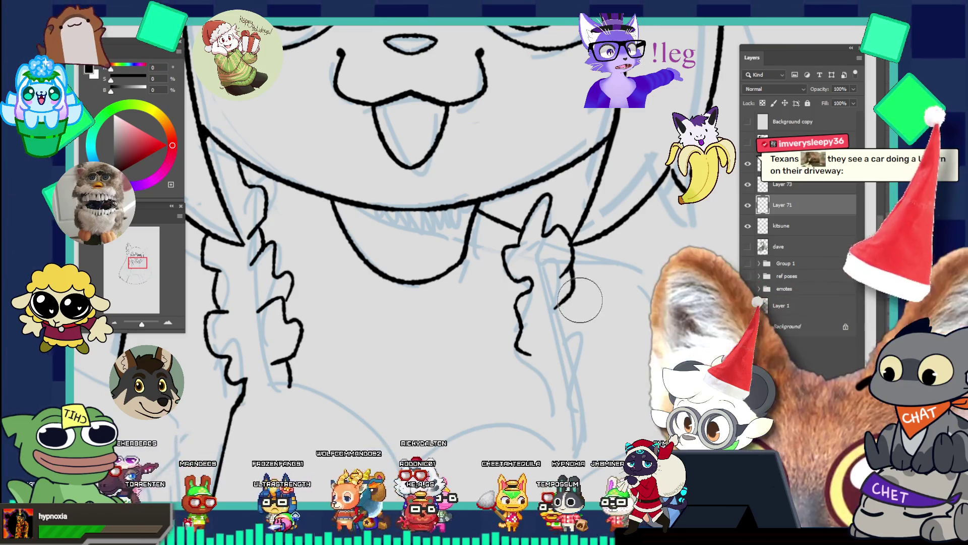
drag(580, 300, 593, 269)
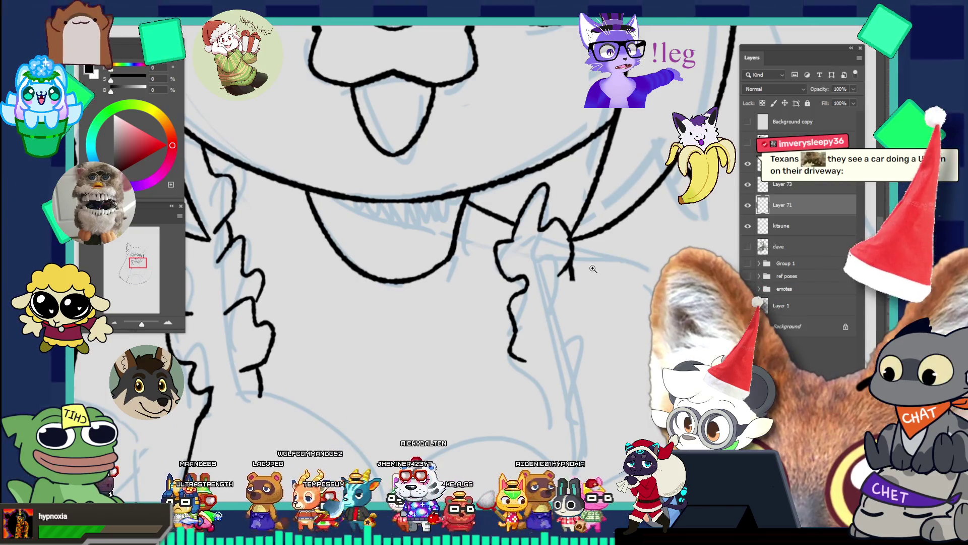
drag(573, 270, 552, 299)
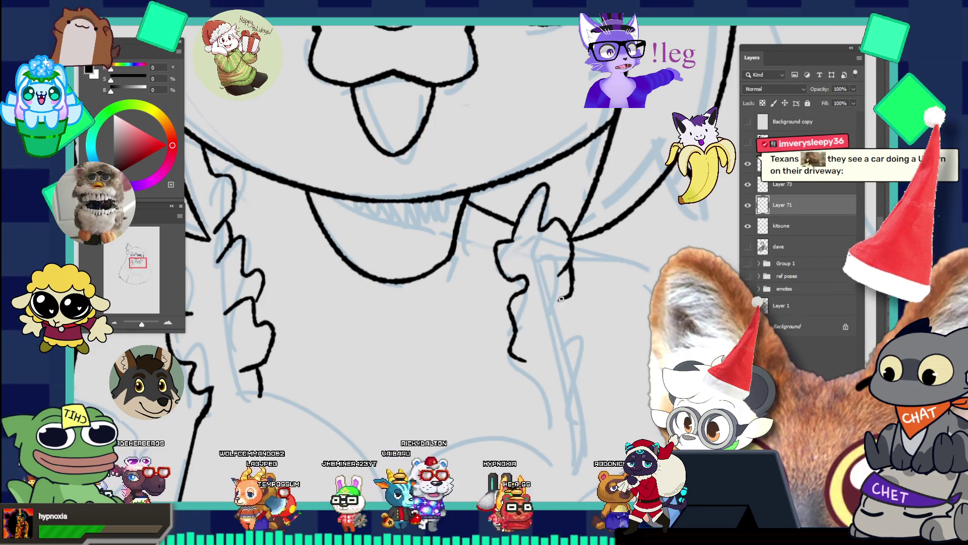
drag(571, 285, 585, 309)
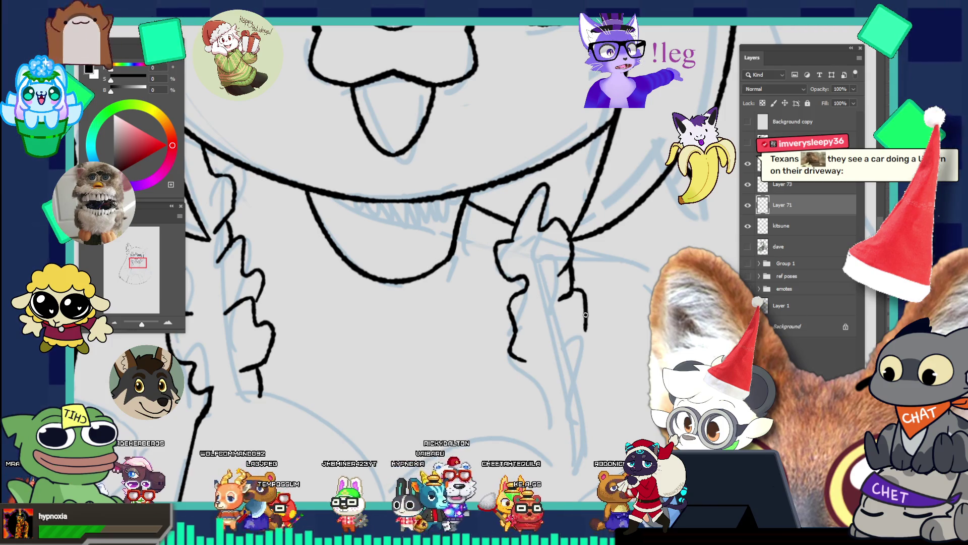
drag(572, 295, 559, 300)
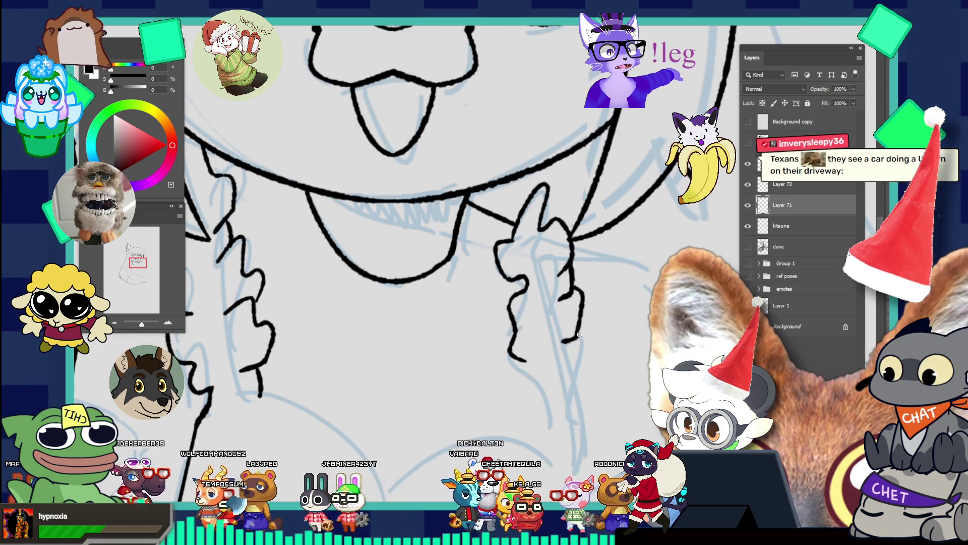
key(ctrl+z)
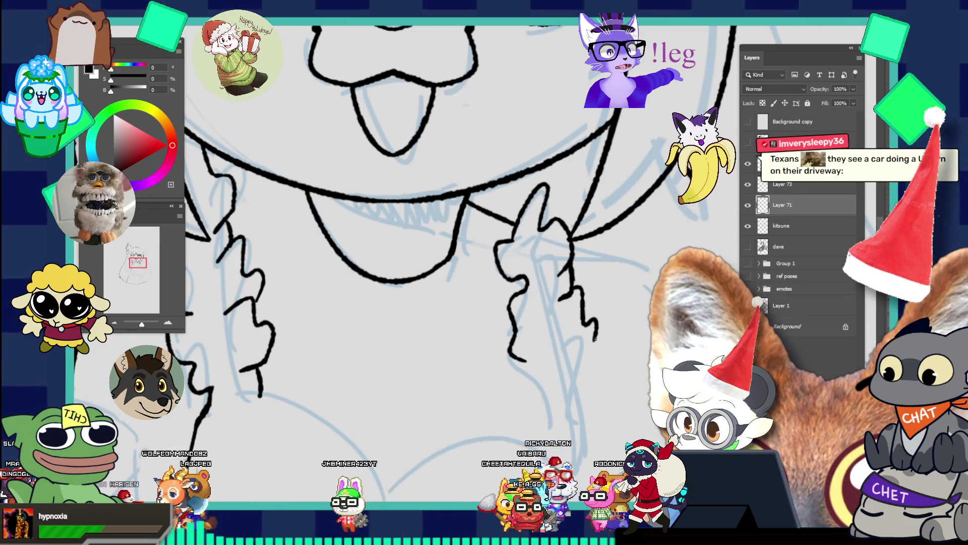
drag(596, 328, 578, 361)
key(ctrl+z)
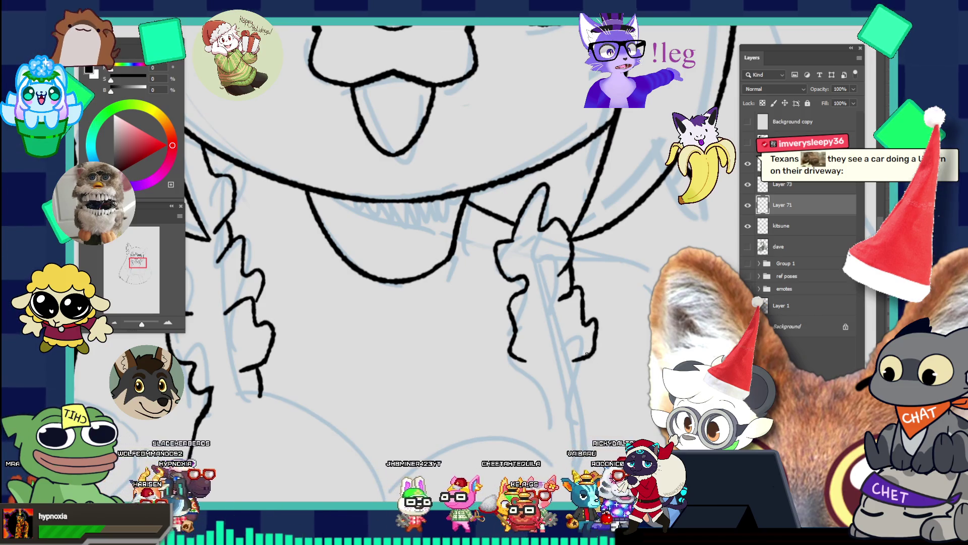
mouse_move(584, 360)
mouse_down()
mouse_move(579, 389)
mouse_move(560, 336)
mouse_move(511, 261)
mouse_up()
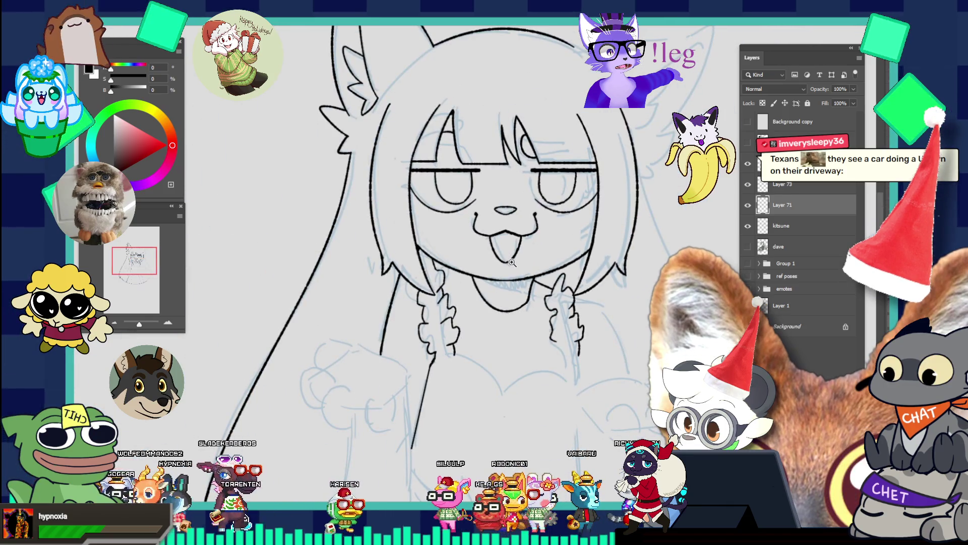
drag(579, 319, 601, 337)
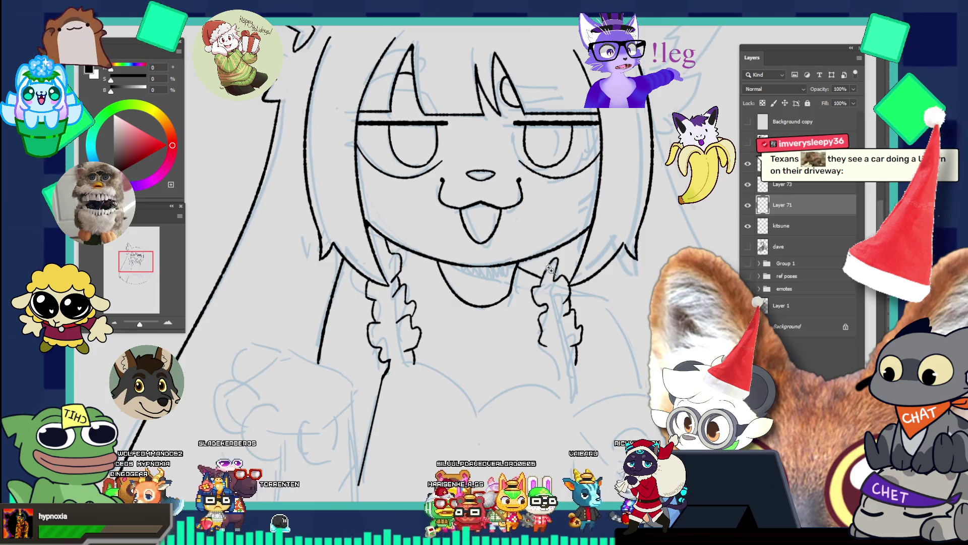
drag(534, 257, 553, 279)
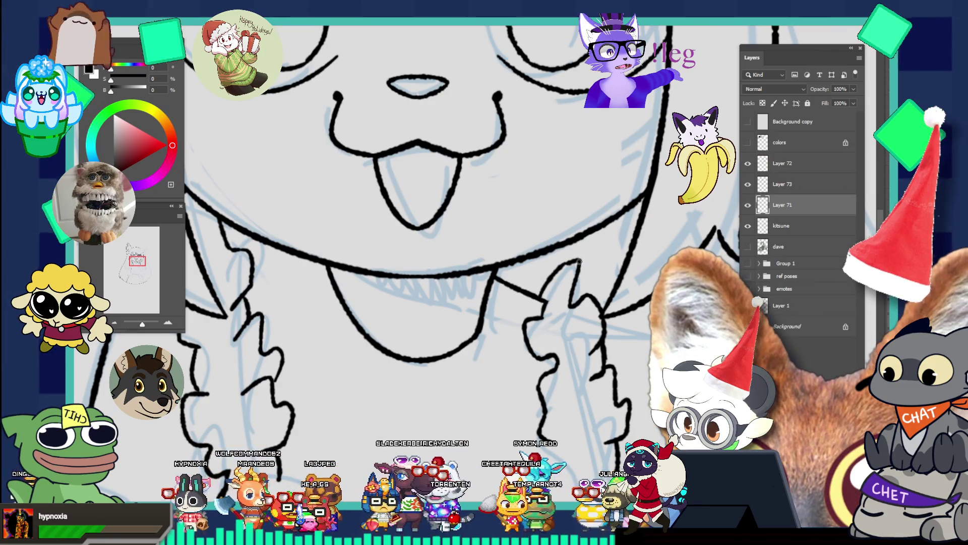
scroll(588, 293, down, 5)
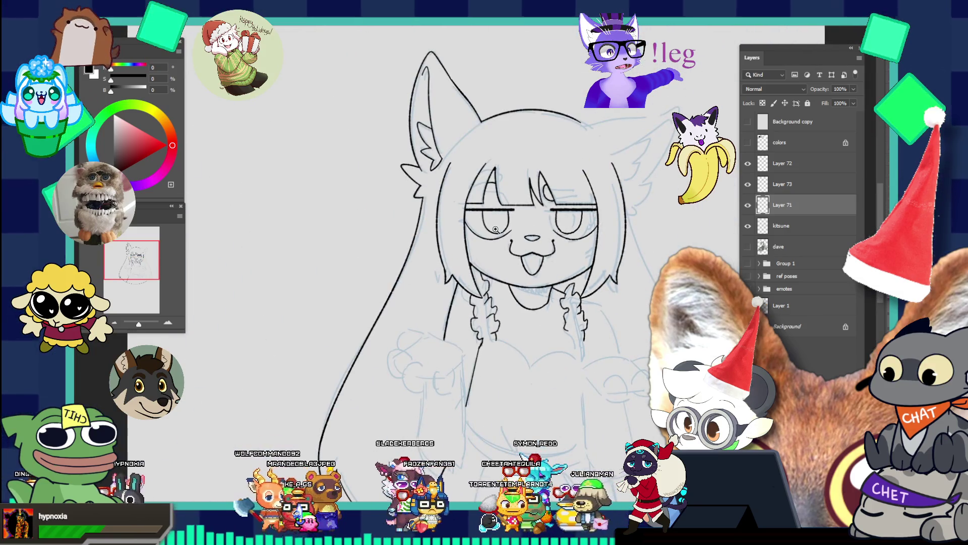
scroll(596, 328, down, 2)
scroll(602, 331, up, 7)
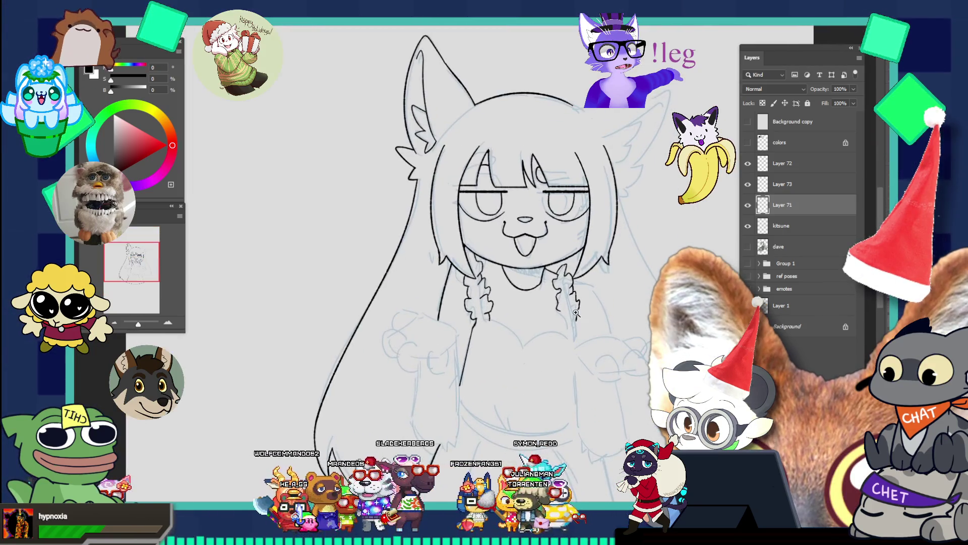
mouse_move(527, 308)
mouse_down()
mouse_move(535, 317)
mouse_move(523, 333)
mouse_up()
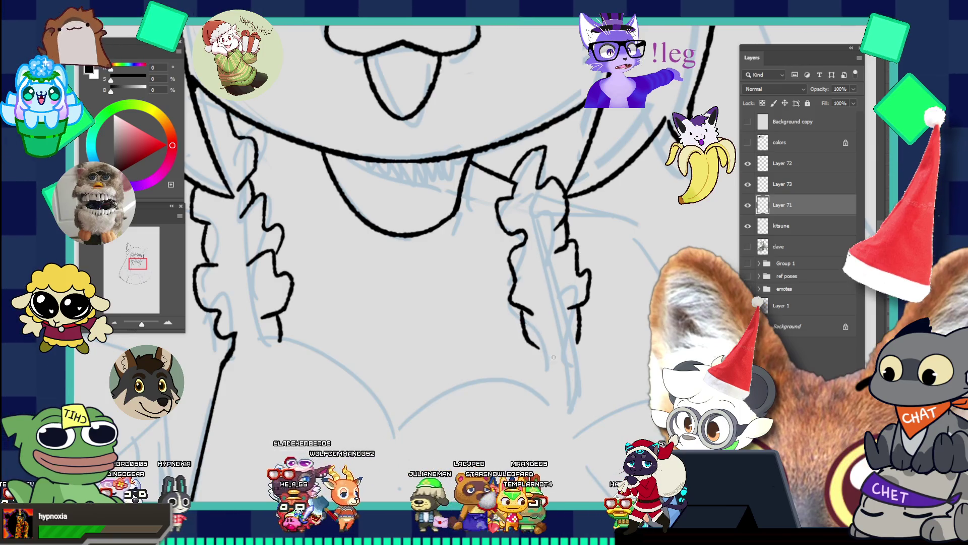
- Replace the hook at the braid stroke's end with a line ending in a rightward curl
key(ctrl+z)
drag(525, 309, 544, 345)
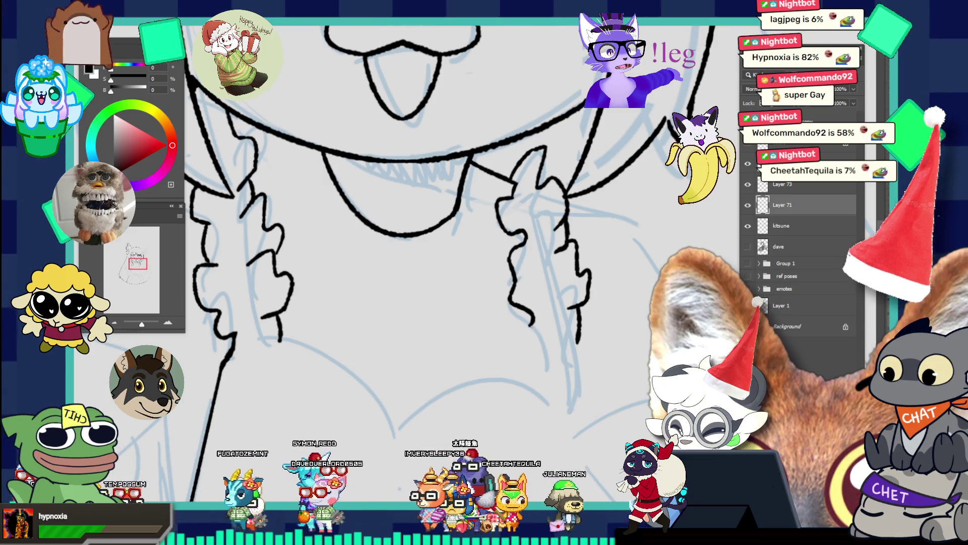
- Ink the right braid's curl tip, retrying until it ends in a clean downward hook
drag(517, 337, 527, 351)
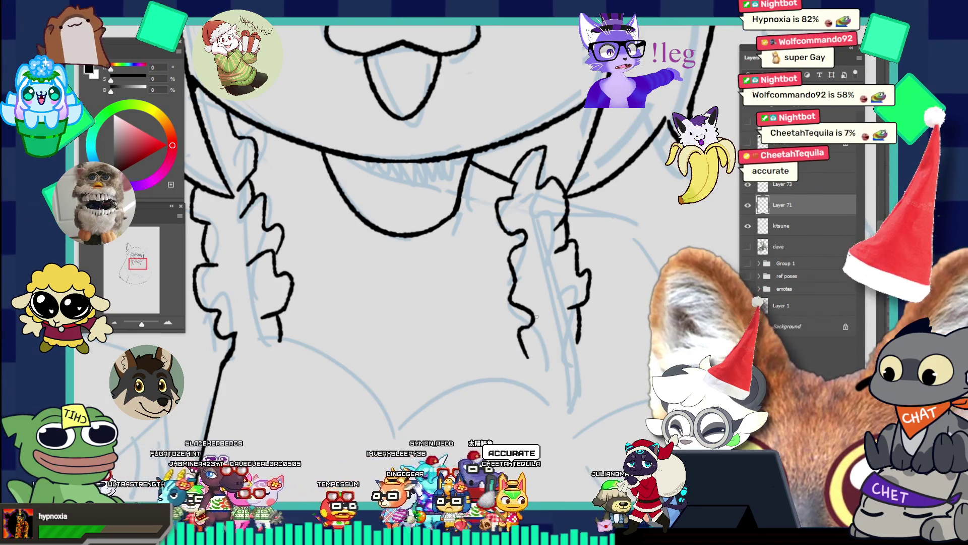
drag(529, 355, 541, 358)
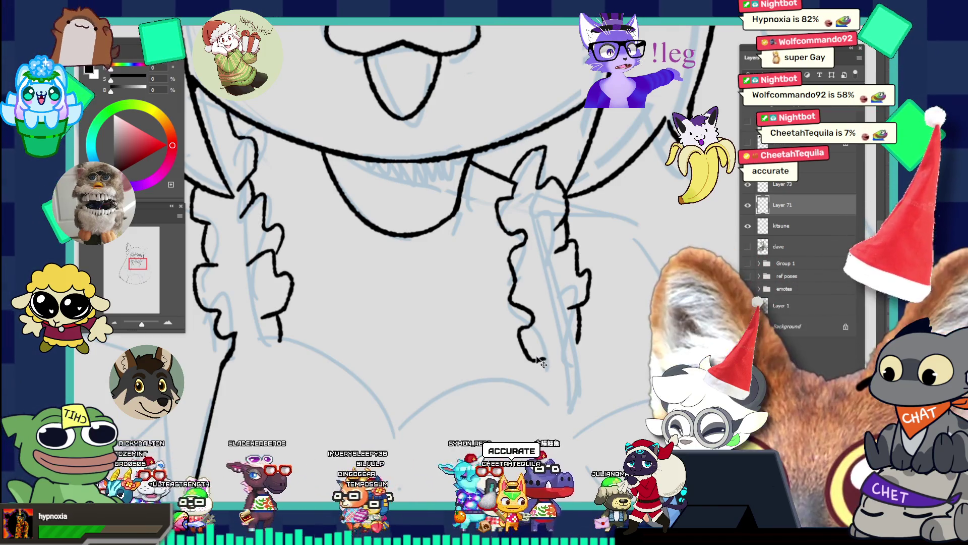
key(ctrl+z)
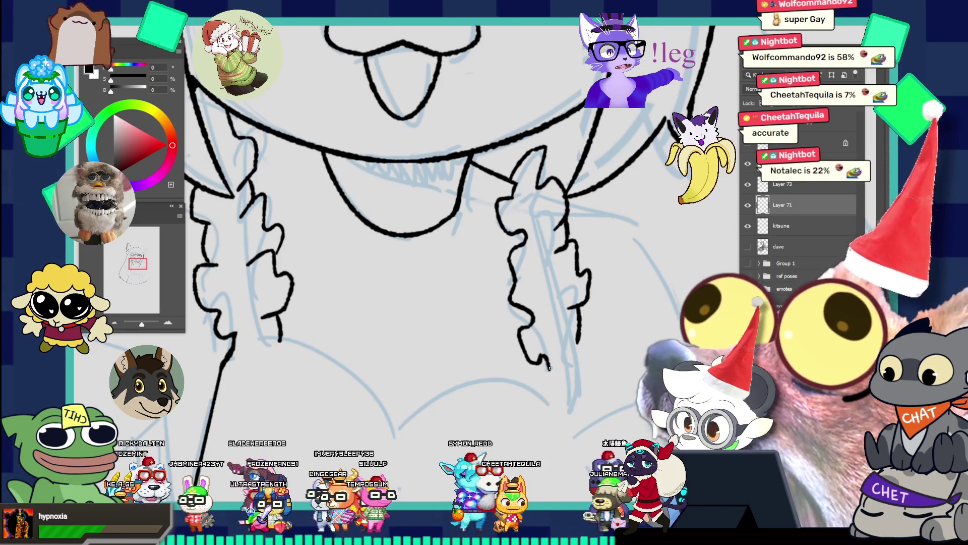
drag(543, 358, 550, 370)
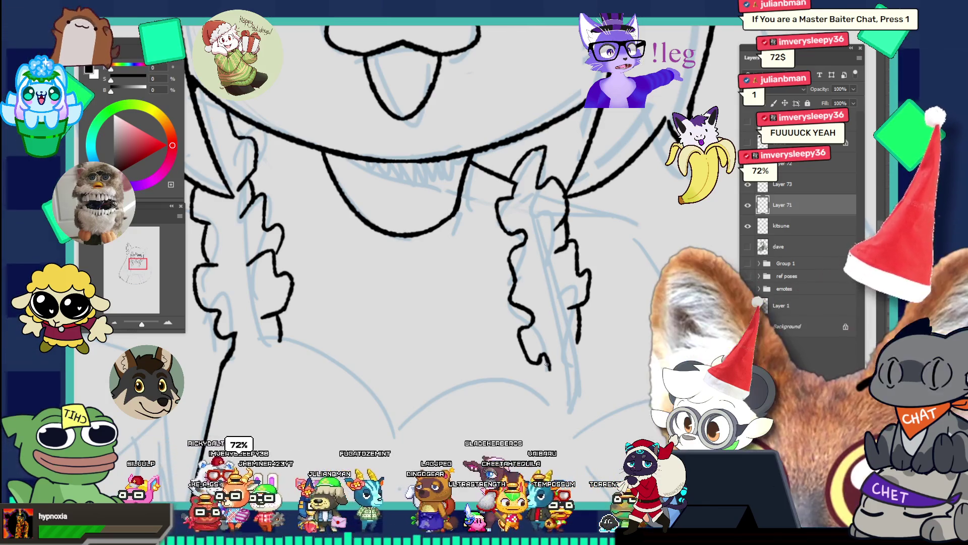
mouse_move(548, 369)
mouse_down()
mouse_move(537, 381)
mouse_move(551, 408)
mouse_up()
key(ctrl+z)
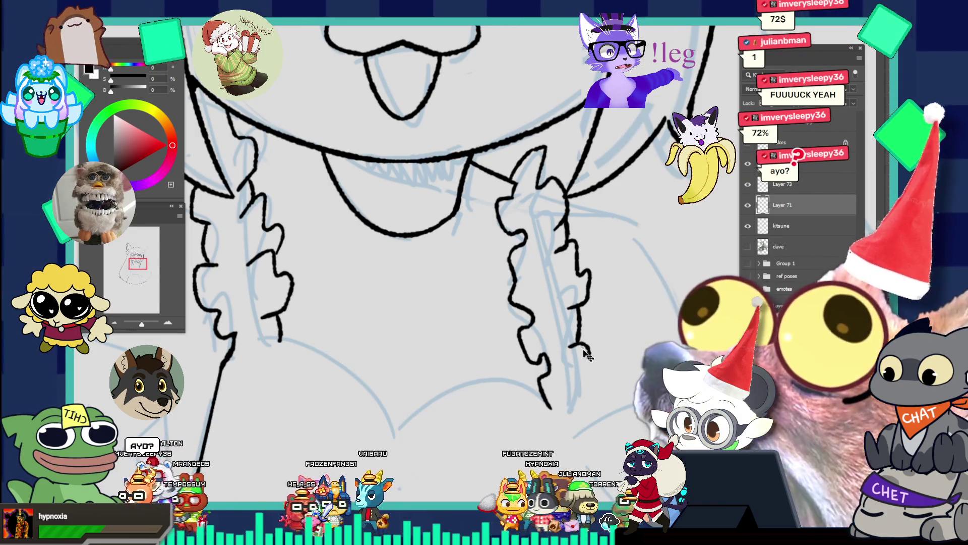
mouse_move(570, 346)
mouse_down()
mouse_move(589, 364)
mouse_move(585, 381)
mouse_up()
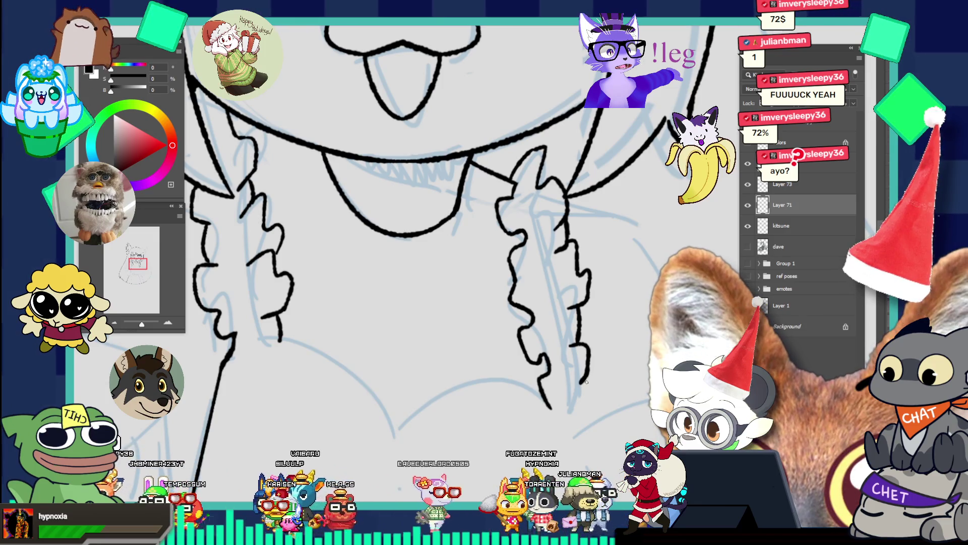
key(ctrl+z)
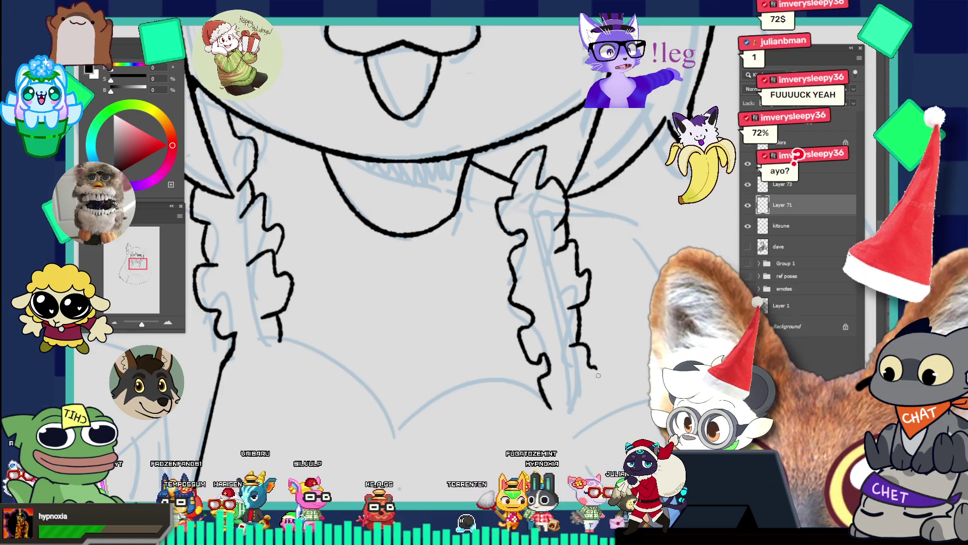
mouse_move(598, 376)
mouse_down()
mouse_move(597, 390)
mouse_move(548, 448)
mouse_up()
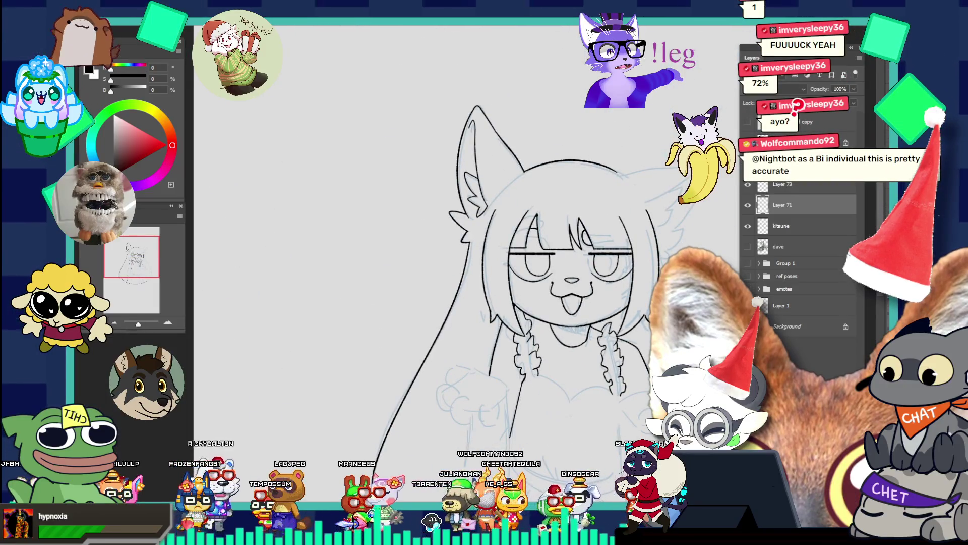
scroll(625, 336, up, 3)
scroll(625, 336, down, 3)
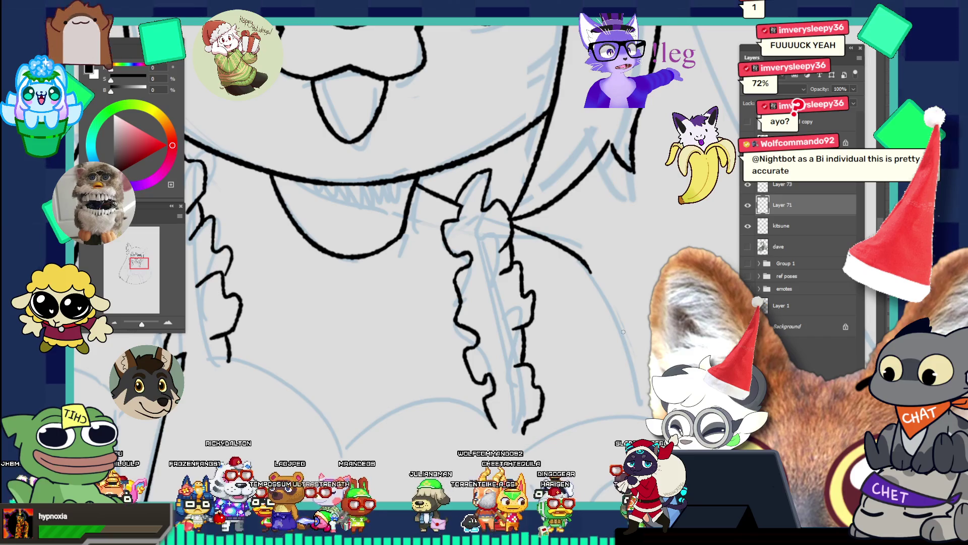
scroll(629, 317, down, 5)
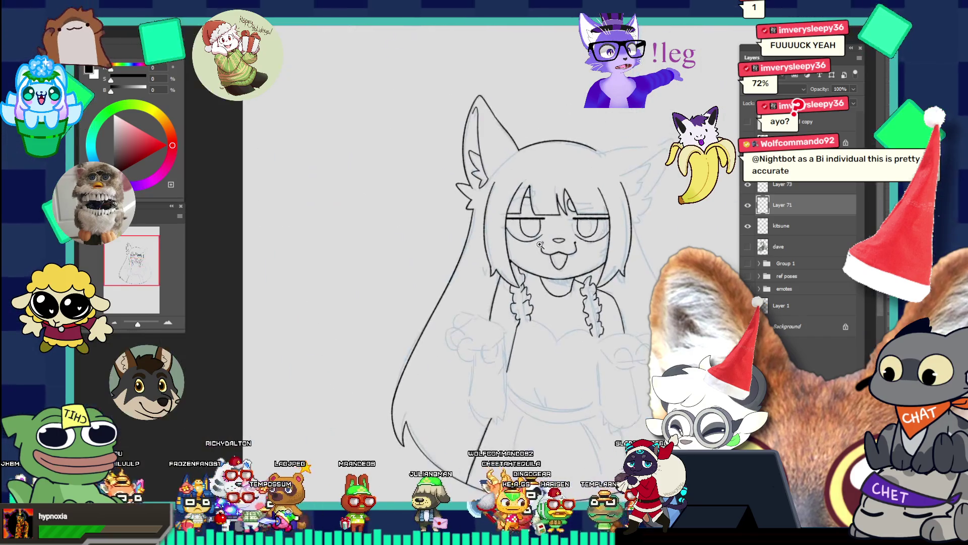
scroll(608, 278, up, 5)
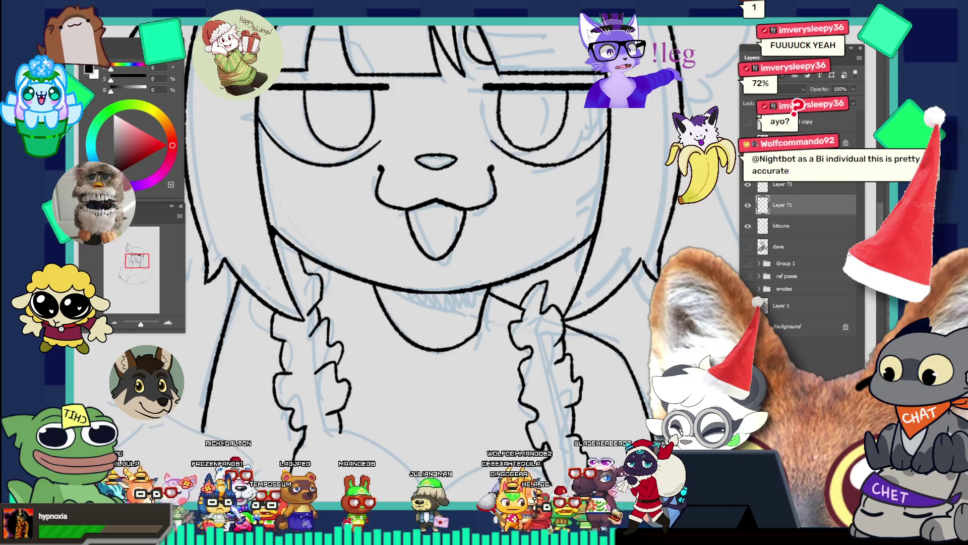
ctrl+click(585, 285)
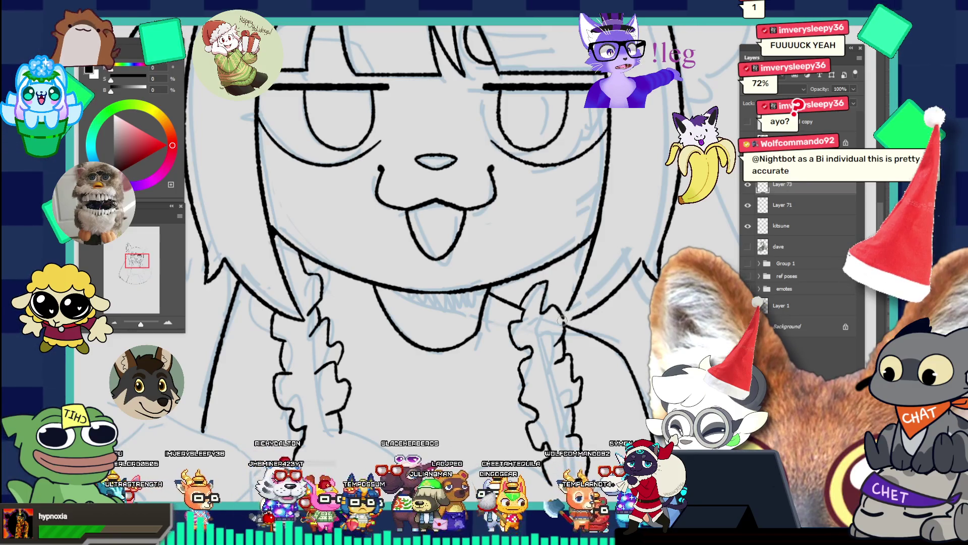
scroll(598, 289, up, 1)
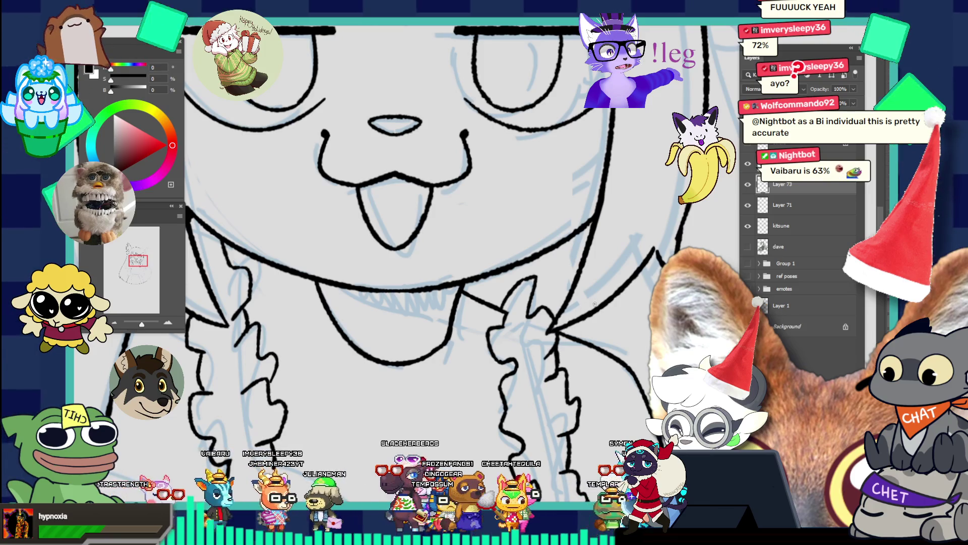
mouse_move(599, 287)
mouse_down()
mouse_move(539, 232)
mouse_move(586, 318)
mouse_up()
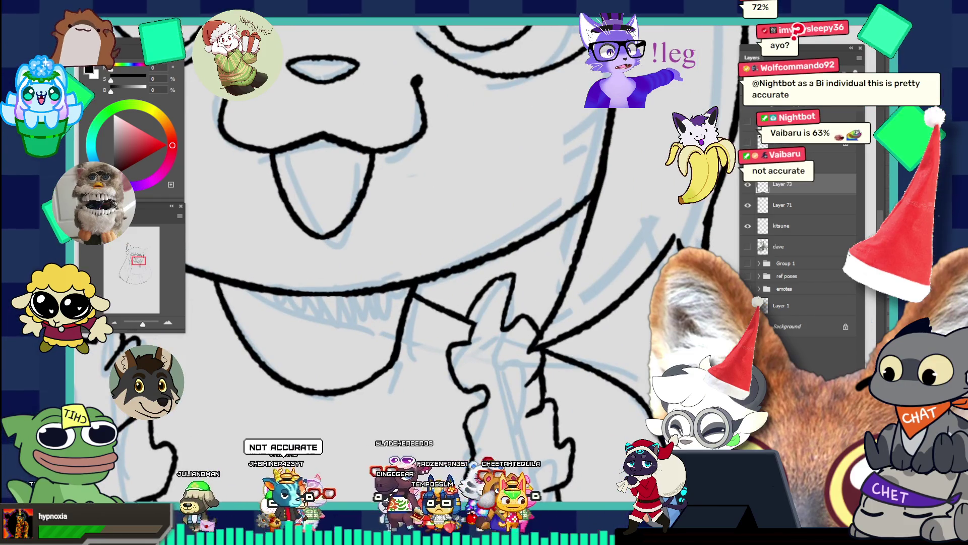
key(alt+bracketleft)
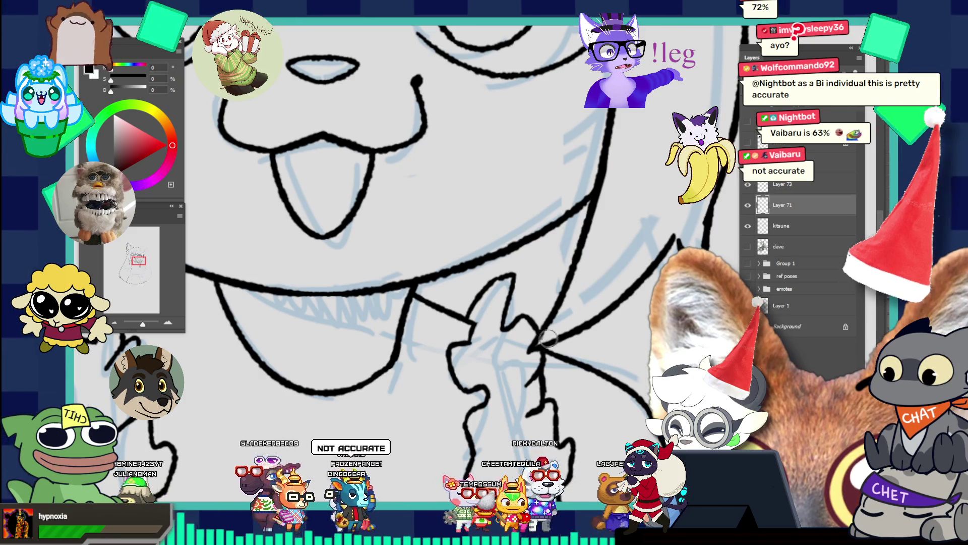
drag(606, 308, 520, 231)
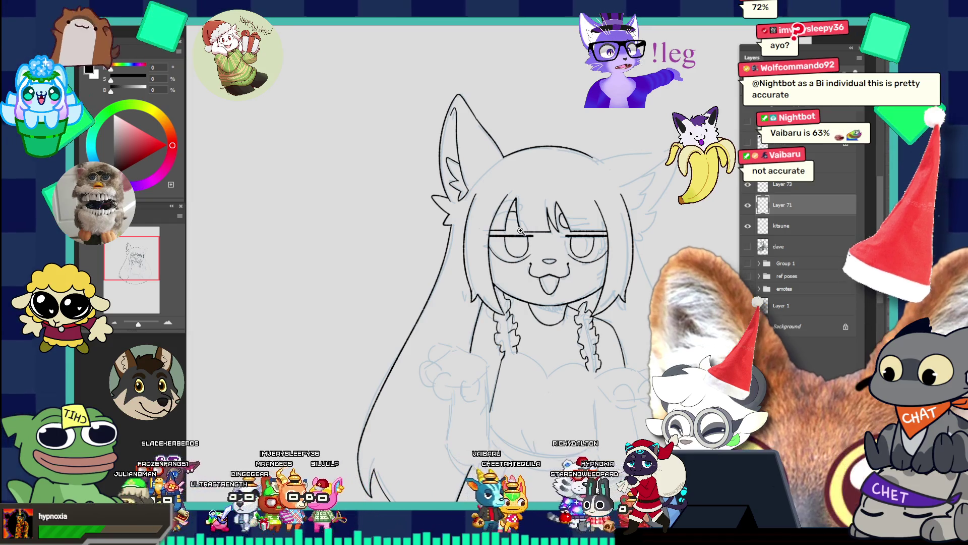
- Ink the sweetheart neckline from its point rising up-right between the collar ruffles
mouse_move(638, 255)
mouse_down()
mouse_move(588, 231)
mouse_move(627, 294)
mouse_up()
click(582, 298)
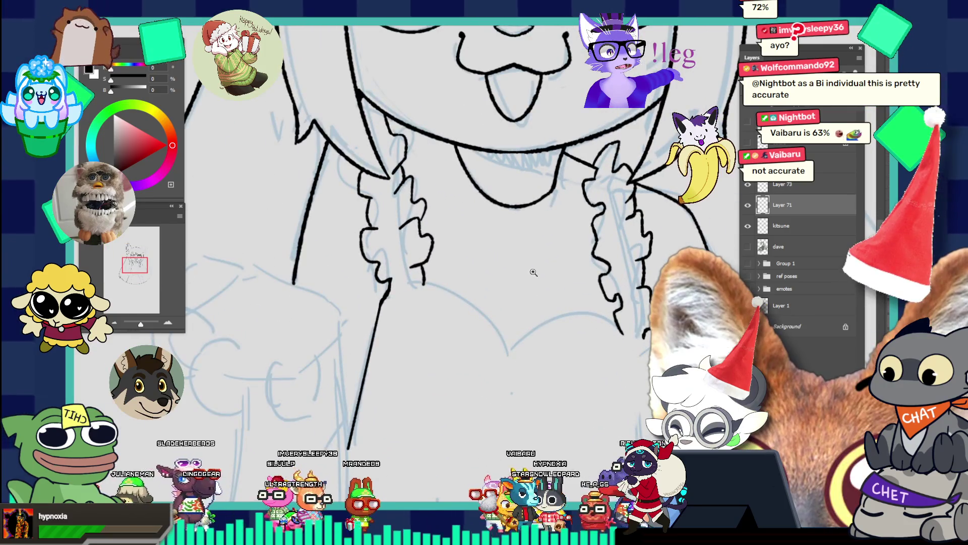
drag(424, 281, 498, 338)
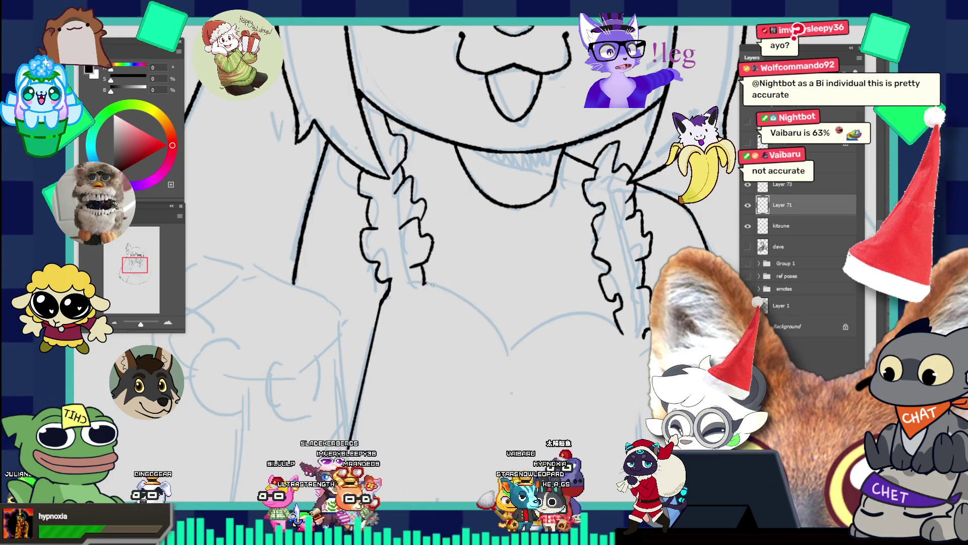
key(ctrl+z)
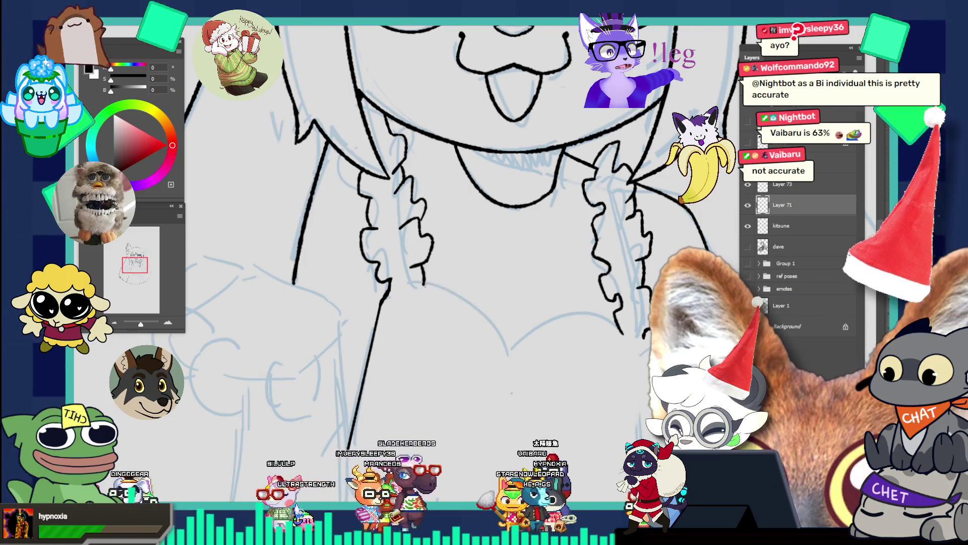
key(ctrl+z)
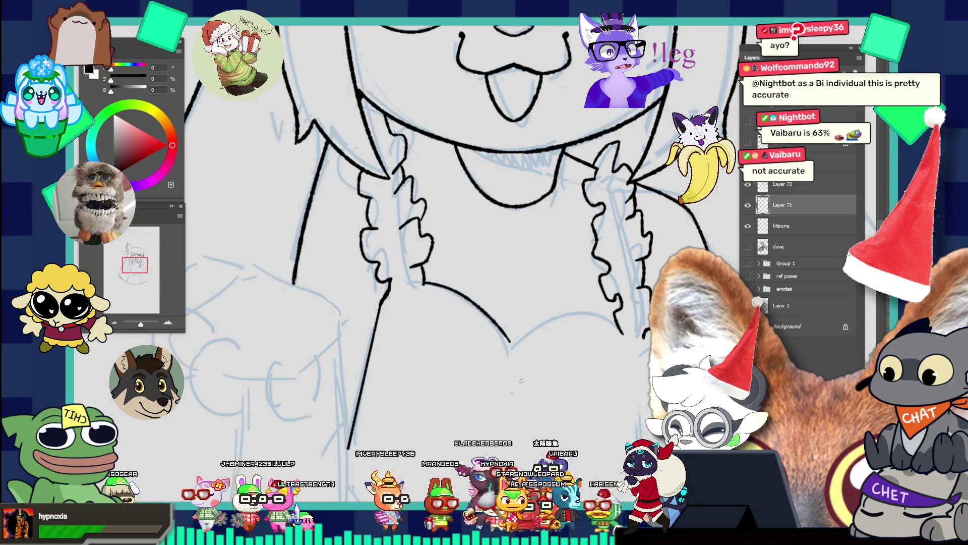
click(526, 327)
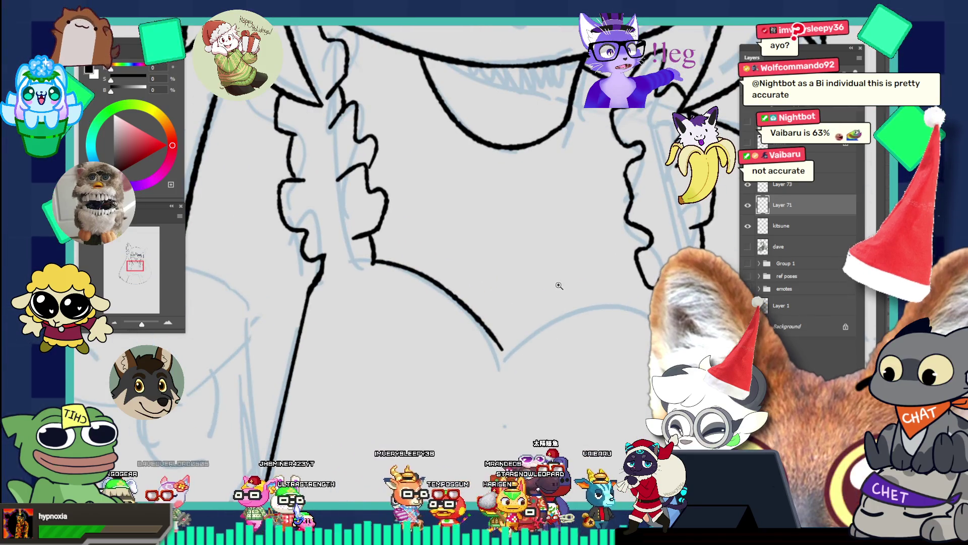
drag(502, 349, 509, 361)
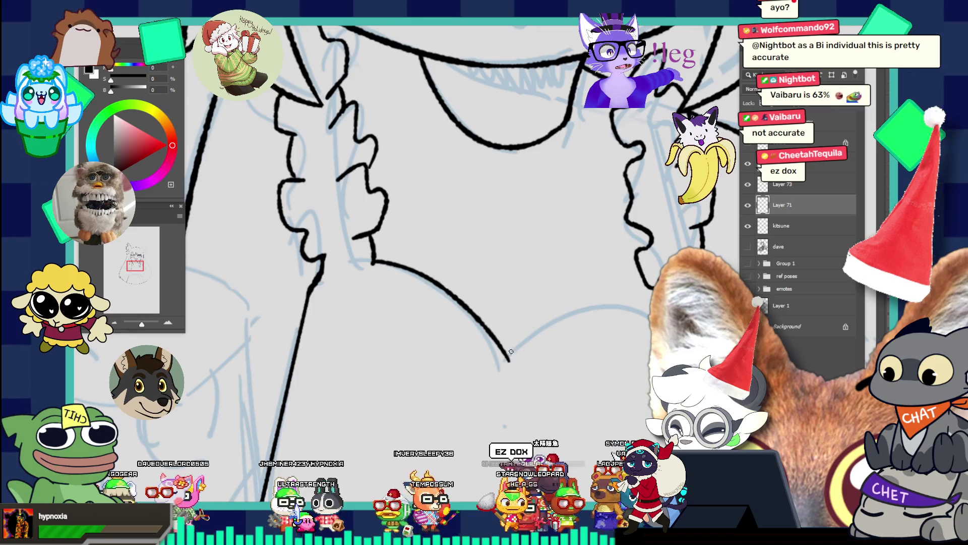
mouse_move(508, 359)
mouse_down()
mouse_move(523, 341)
mouse_move(650, 317)
mouse_move(587, 252)
mouse_move(610, 374)
mouse_up()
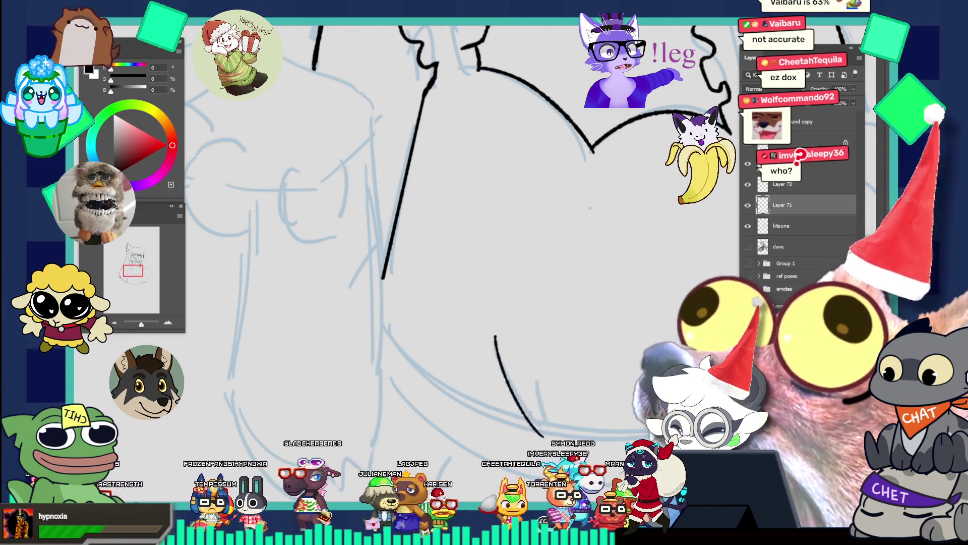
- Draw a long curved line down the bodice below the chest
mouse_move(490, 333)
mouse_down()
mouse_move(504, 379)
mouse_move(542, 431)
mouse_up()
key(ctrl+z)
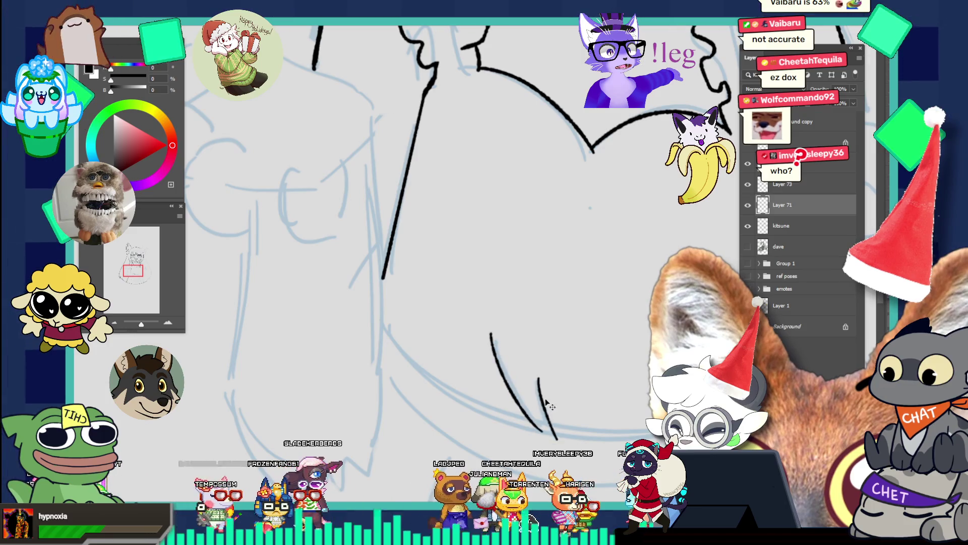
scroll(553, 419, down, 4)
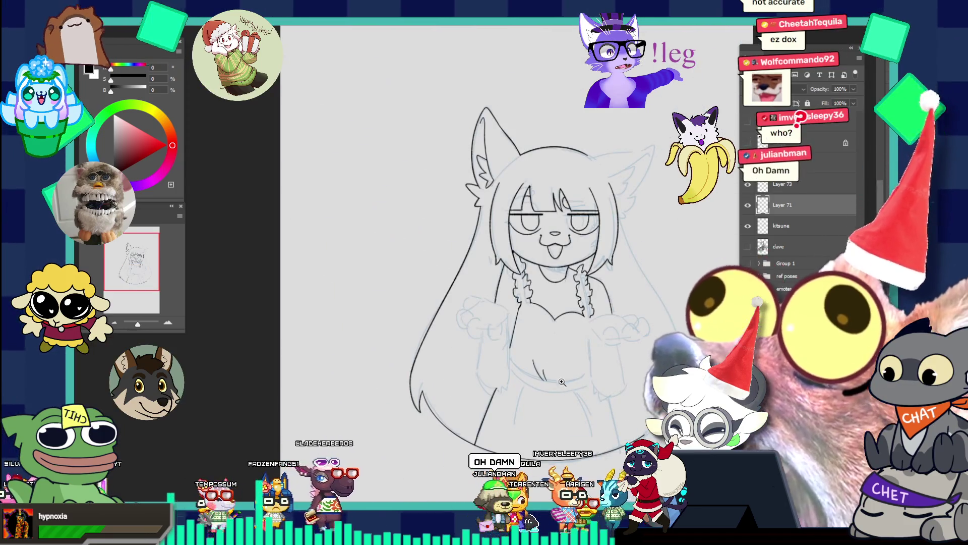
- Join the two ink lines with a short stroke closing their pointed tip
scroll(582, 392, up, 4)
click(491, 373)
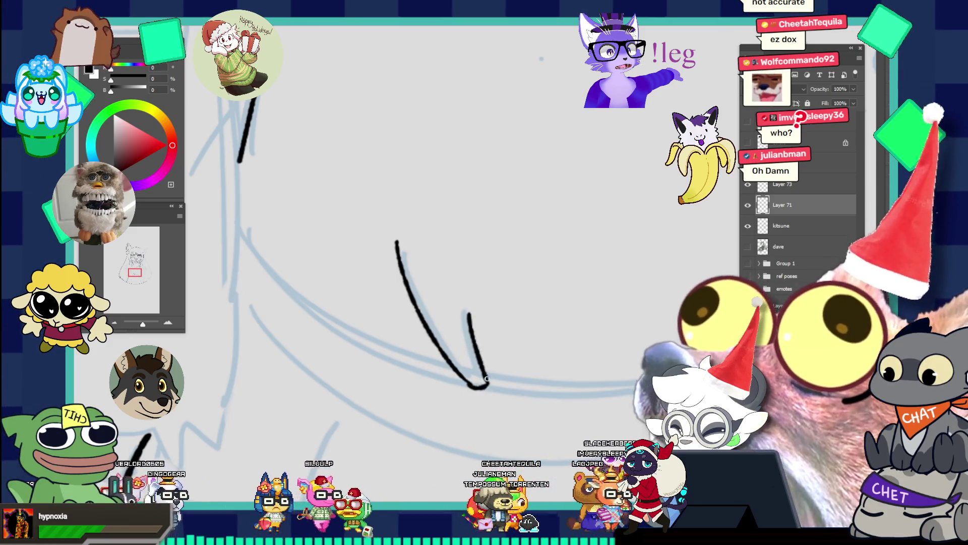
drag(471, 387, 488, 384)
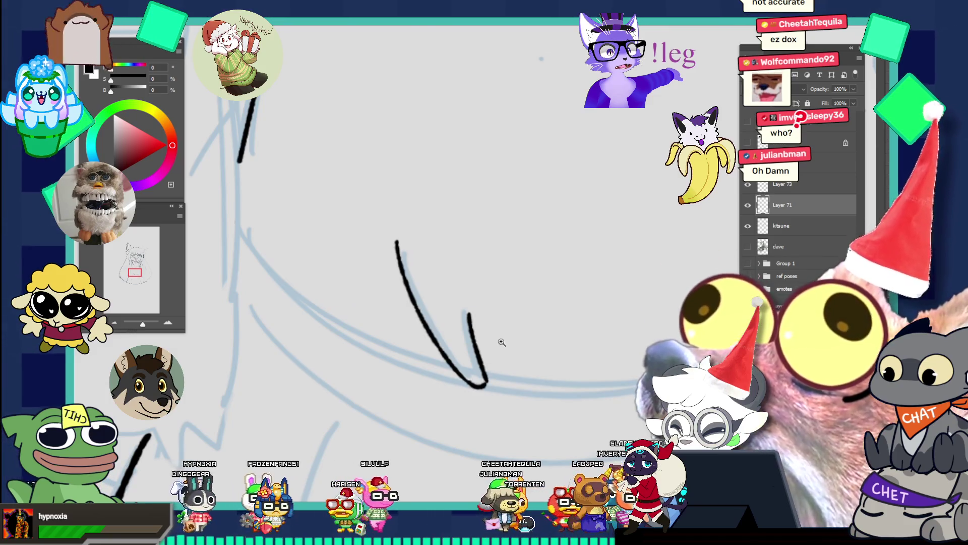
- Erase the stray small V stroke near the waist
drag(501, 344, 396, 273)
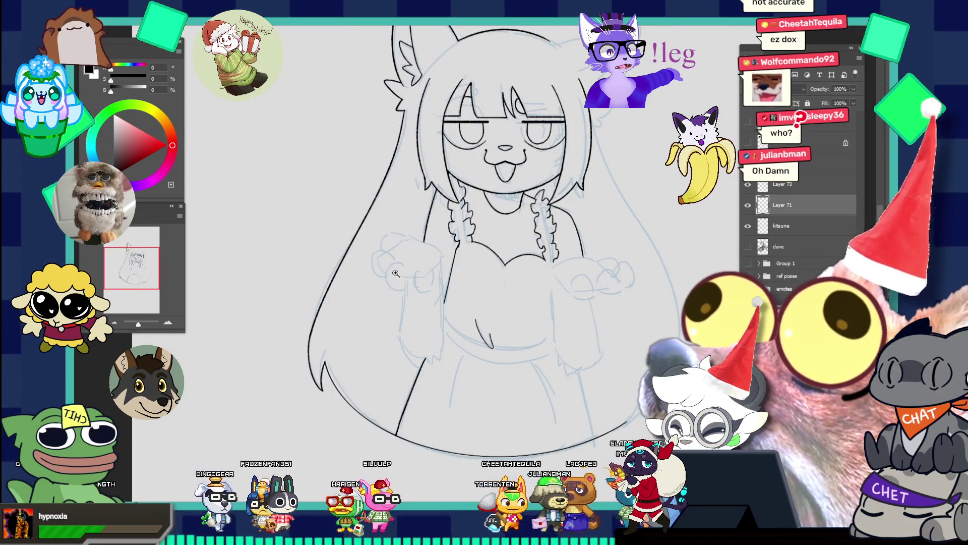
drag(509, 260, 555, 262)
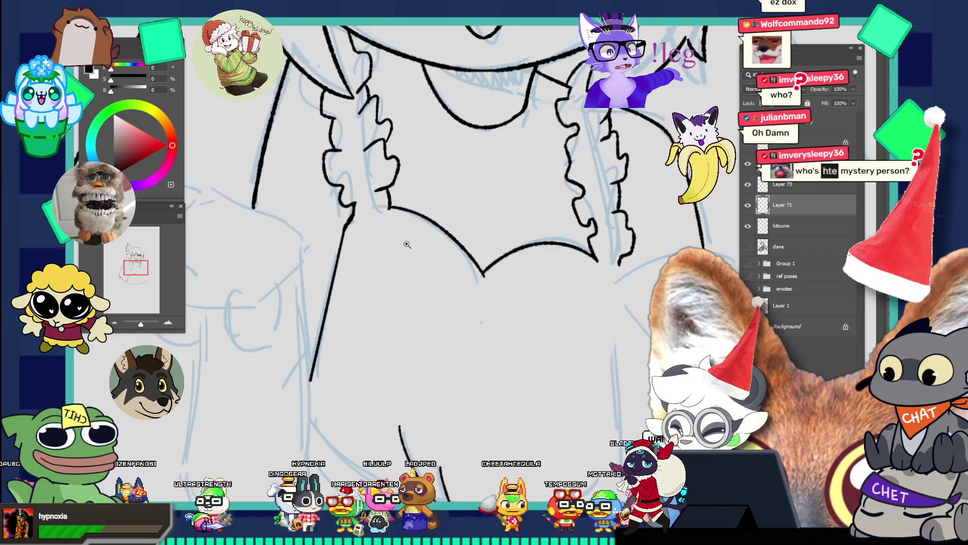
drag(404, 241, 343, 200)
drag(415, 320, 492, 343)
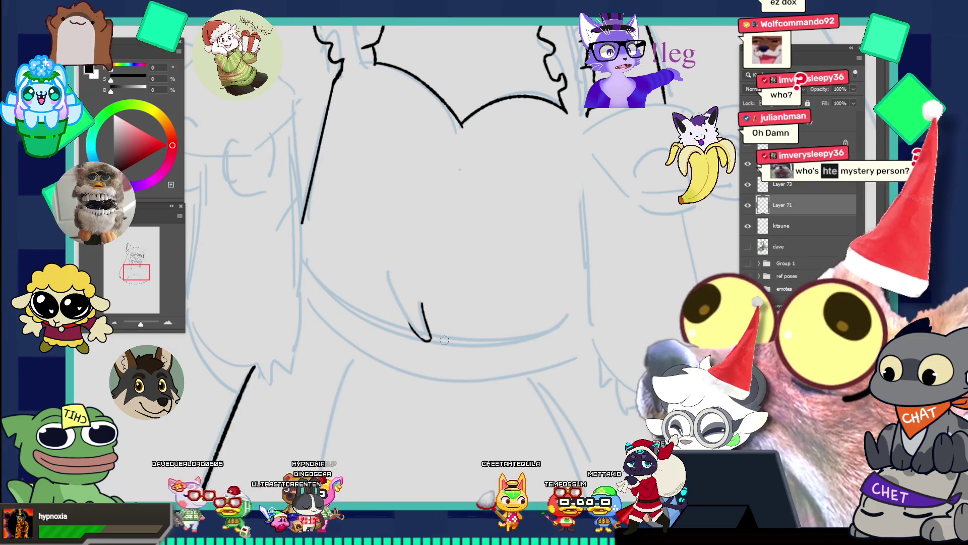
drag(419, 317, 422, 308)
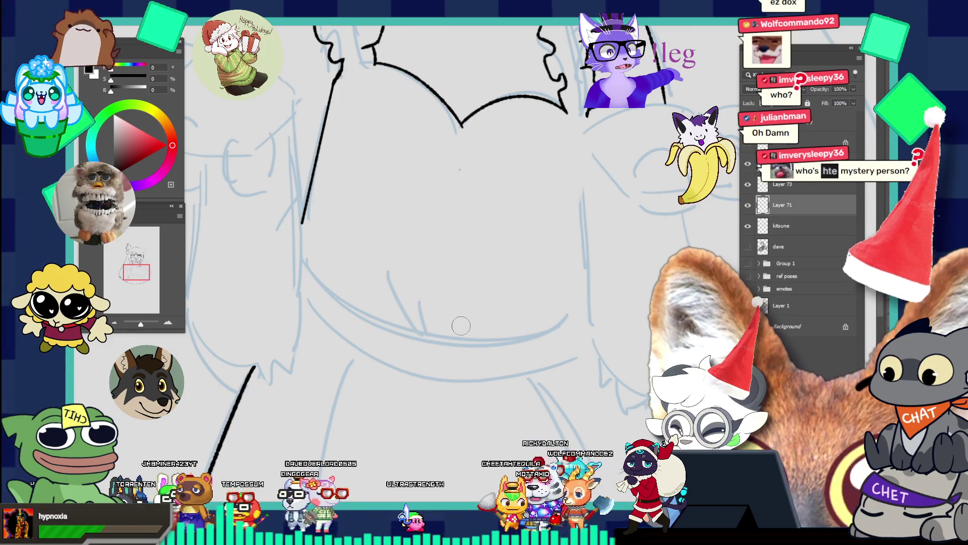
key(ctrl+minus)
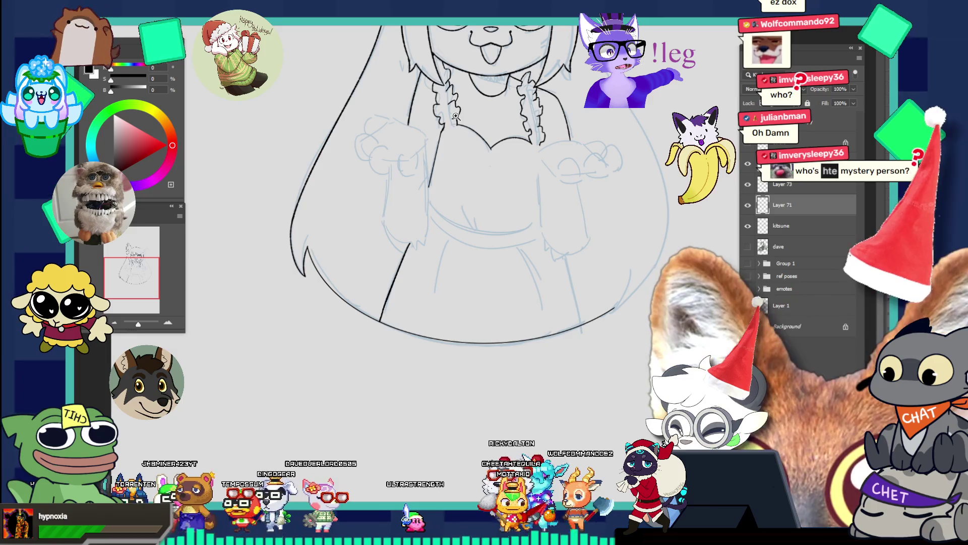
- Extend the lower end of the right collar ruffle line
click(552, 124)
click(550, 126)
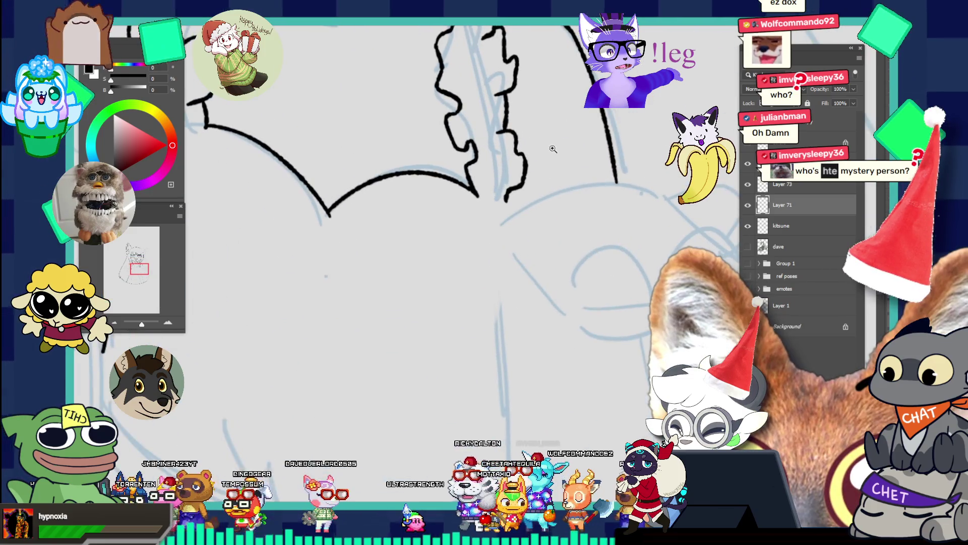
drag(506, 200, 518, 207)
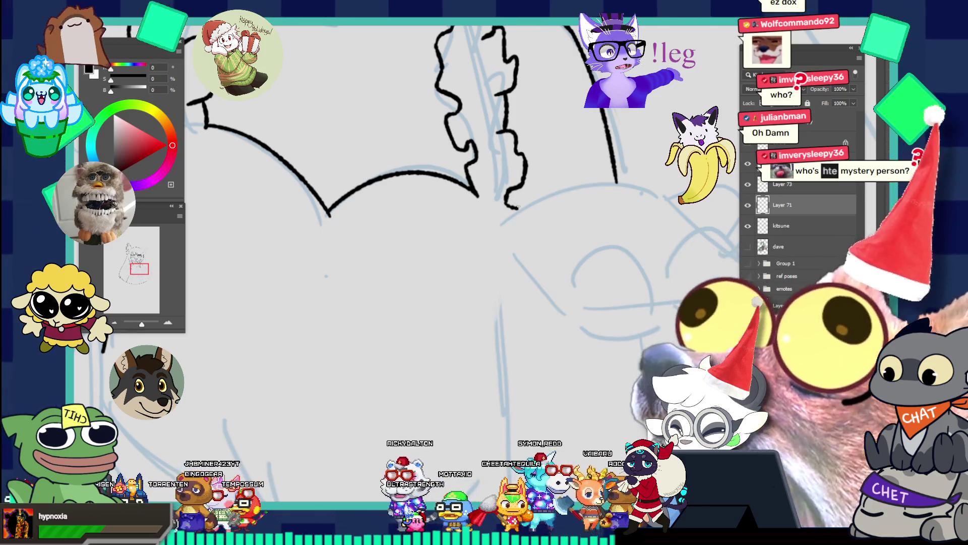
alt+click(511, 160)
alt+click(511, 160)
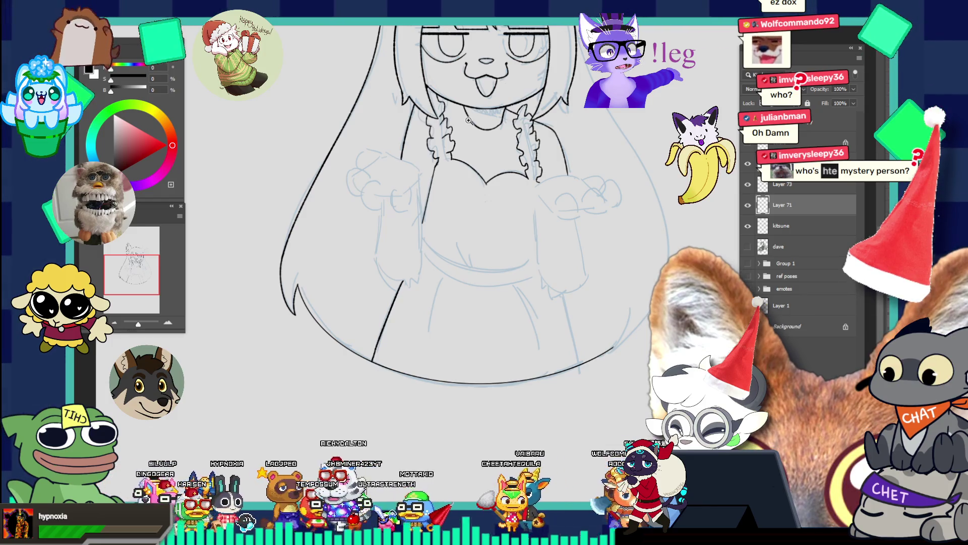
- Redraw the black curve along the lower-right of the long hair
click(643, 324)
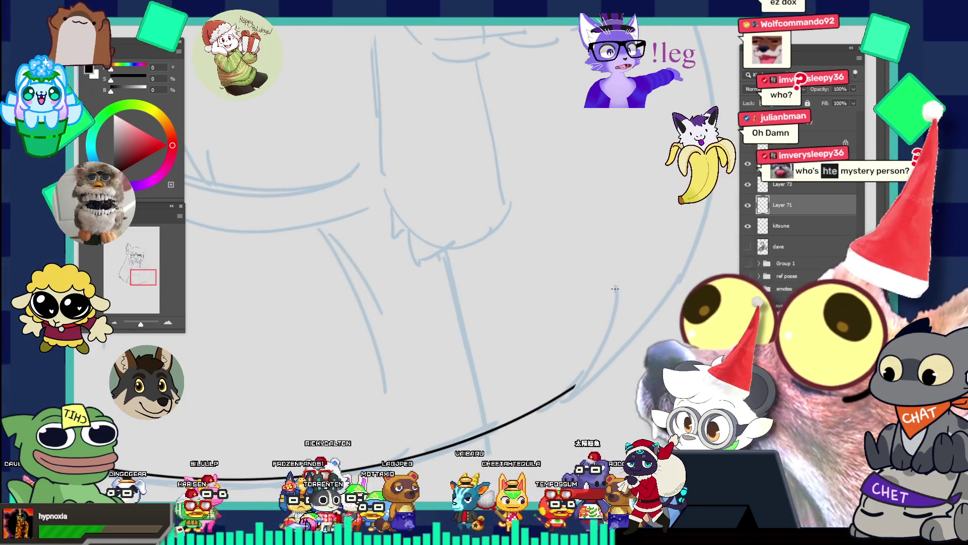
key(ctrl+z)
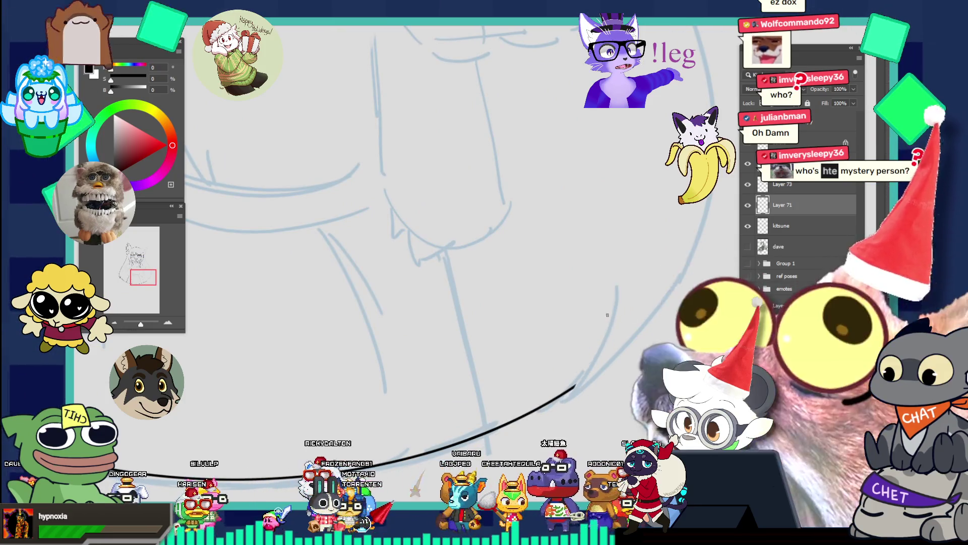
key(ctrl+z)
mouse_move(596, 308)
mouse_down()
mouse_move(558, 416)
mouse_move(668, 243)
mouse_up()
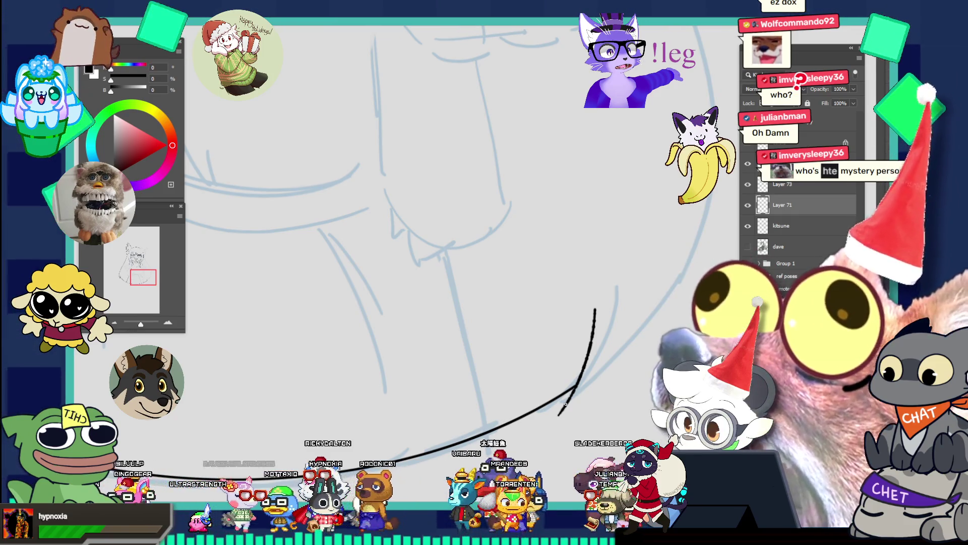
key(ctrl+minus)
key(ctrl+minus)
key(ctrl+plus)
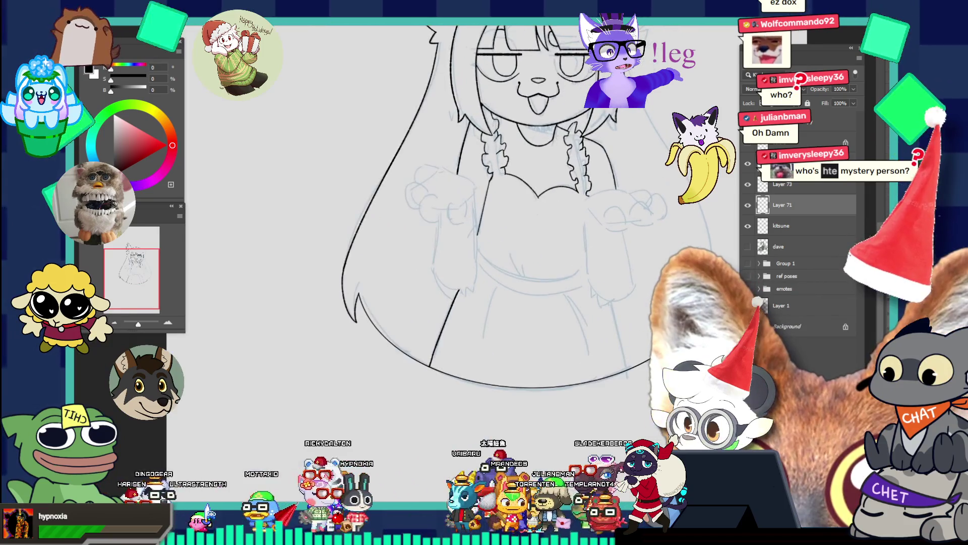
key(ctrl+minus)
key(ctrl+minus)
key(ctrl+plus)
key(ctrl+plus)
key(ctrl+plus)
key(ctrl+plus)
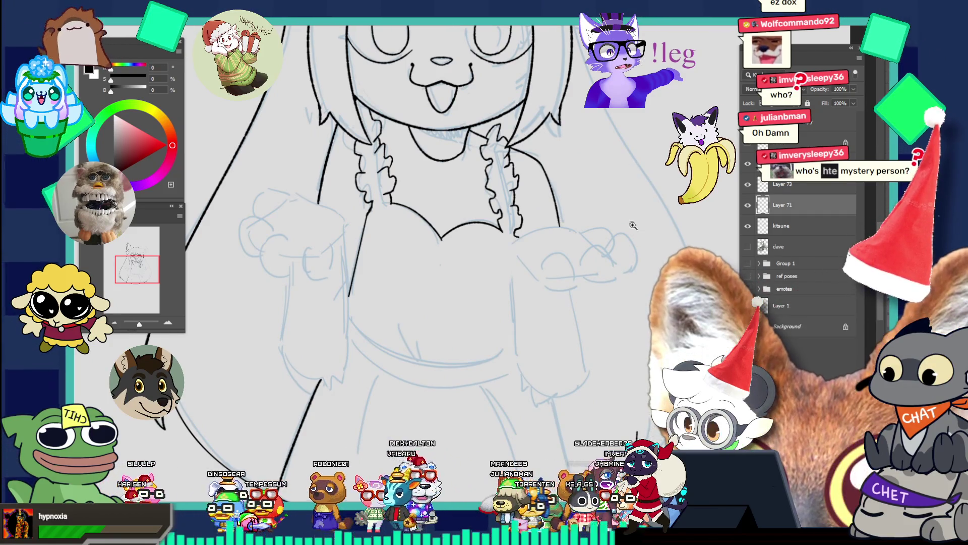
key(ctrl+minus)
key(ctrl+minus)
key(ctrl+plus)
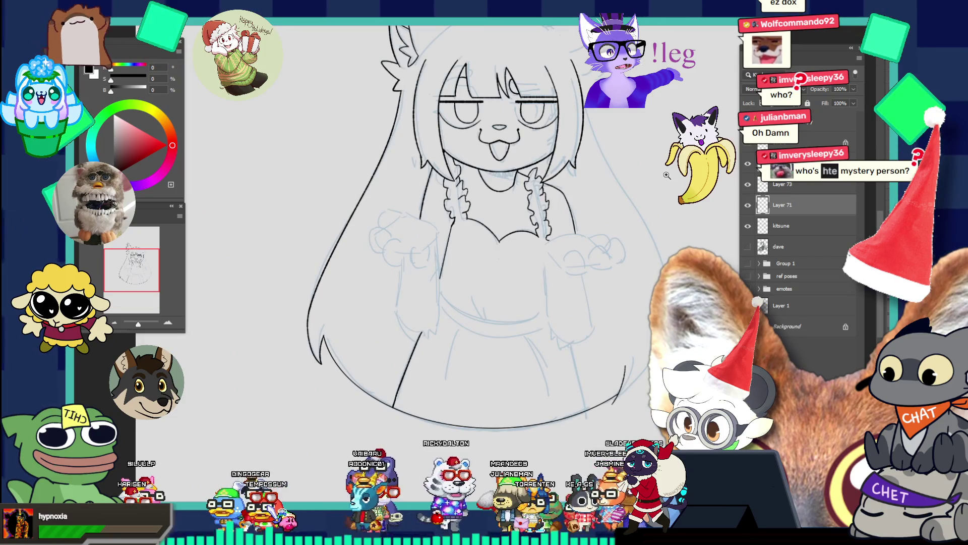
key(ctrl+plus)
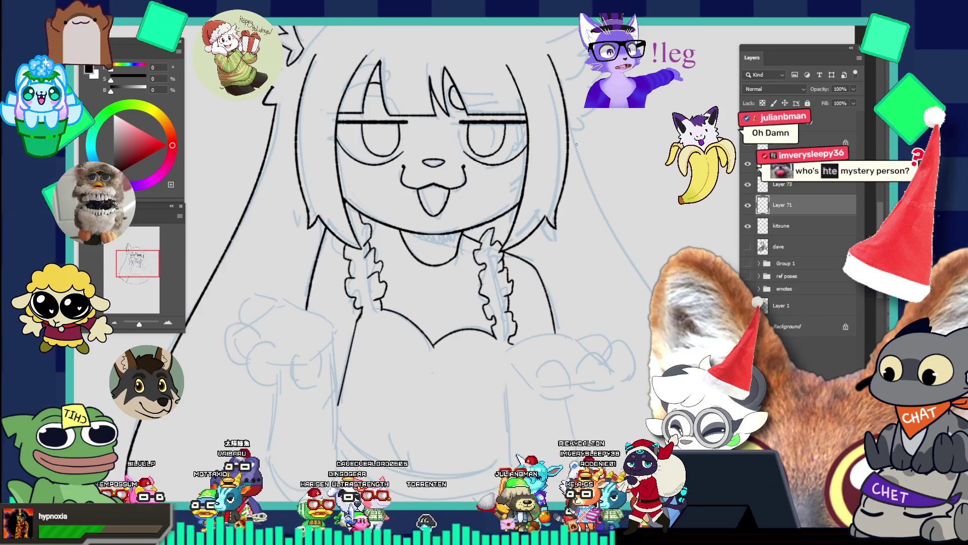
key(ctrl+0)
scroll(593, 341, up, 5)
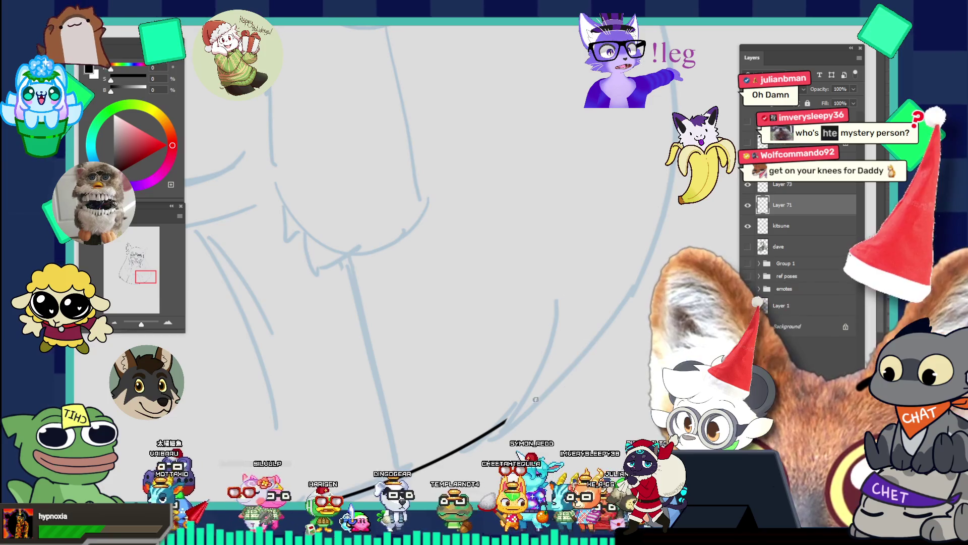
- Ink the right hair curve sweeping up from the bottom toward the face
drag(519, 348, 507, 454)
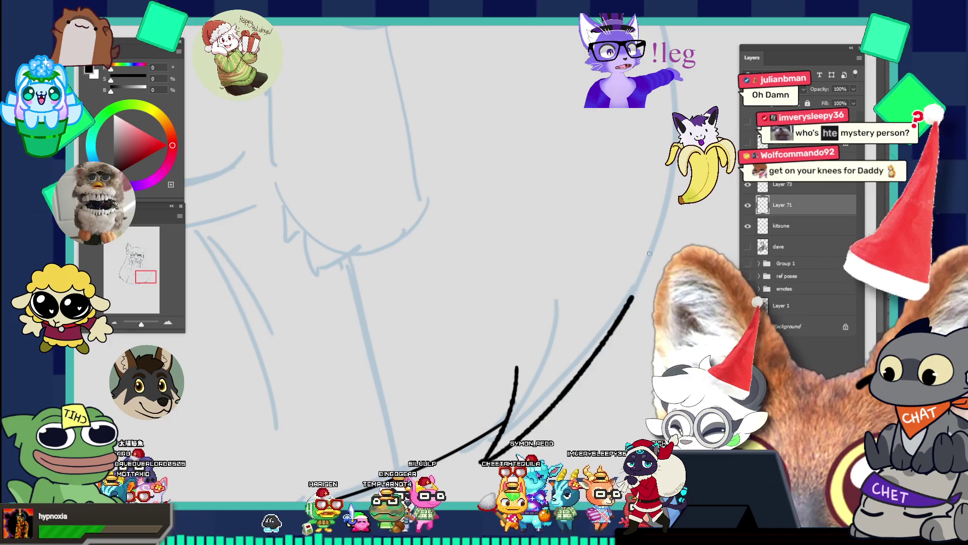
key(ctrl+z)
drag(483, 461, 666, 224)
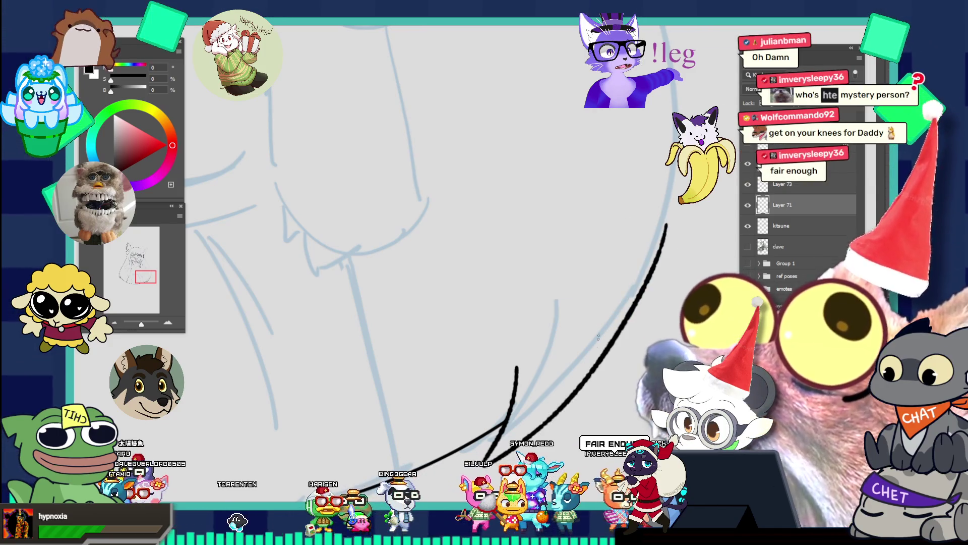
key(ctrl+z)
mouse_move(483, 461)
mouse_down()
mouse_move(627, 303)
mouse_move(658, 166)
mouse_up()
scroll(574, 256, down, 1)
scroll(574, 256, down, 2)
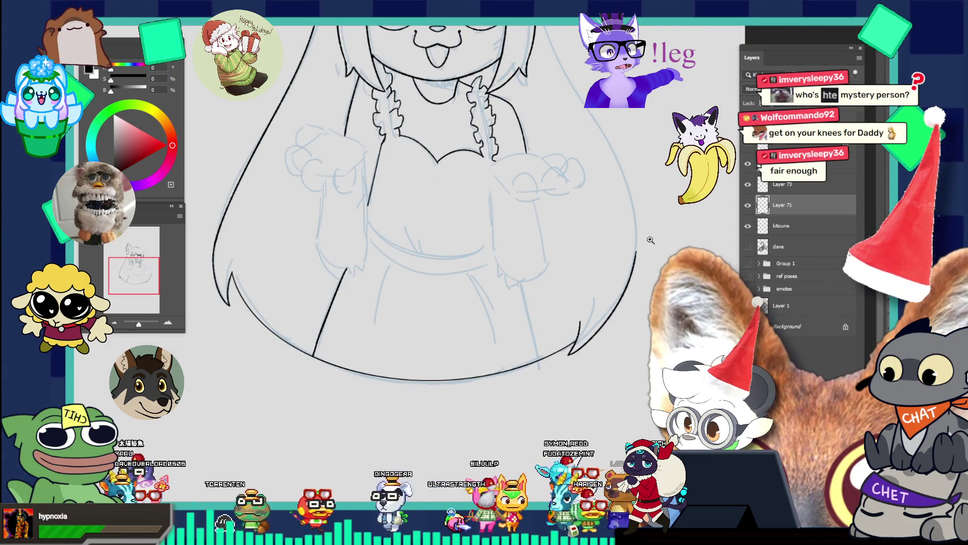
scroll(650, 241, down, 2)
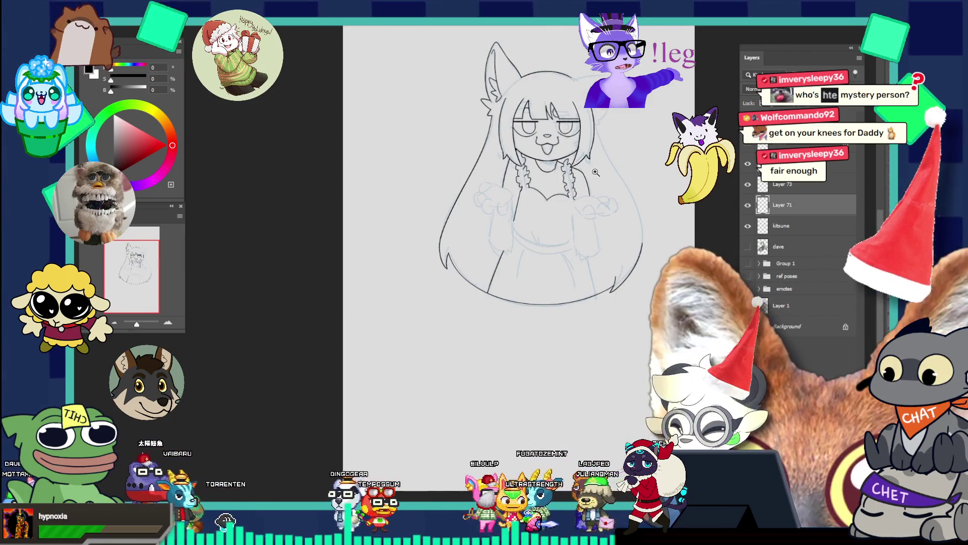
scroll(625, 170, up, 3)
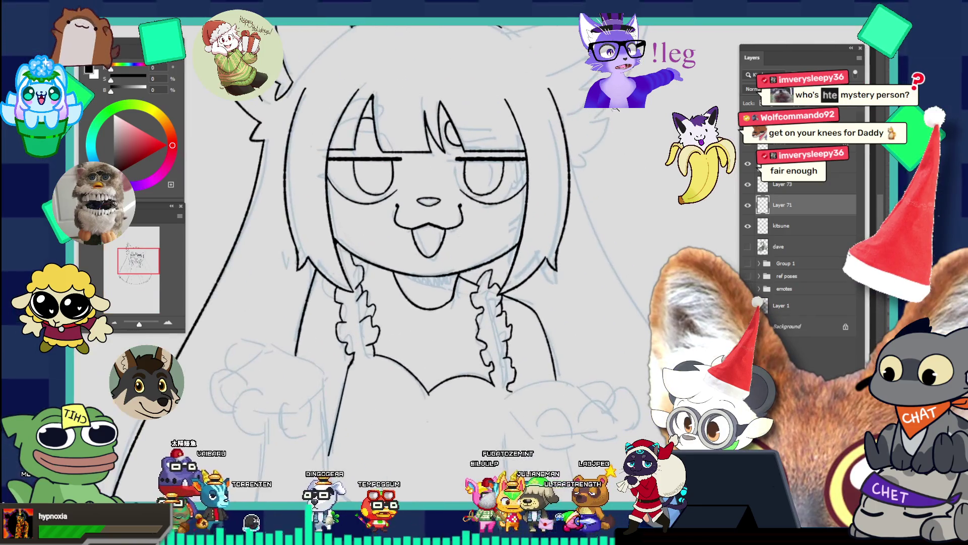
- Try the right-side hair stroke beside the face several times, undoing each attempt
drag(594, 130, 614, 261)
key(ctrl+z)
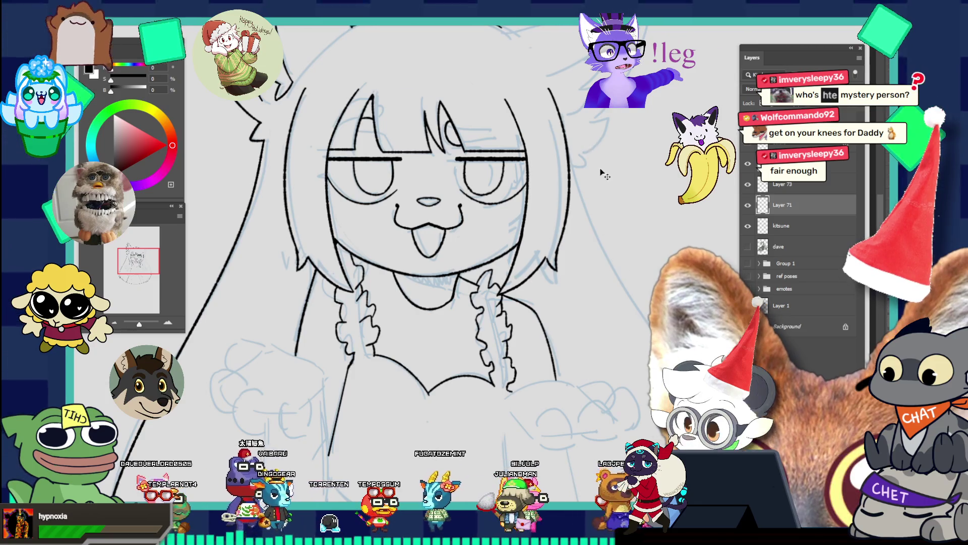
drag(591, 132, 630, 275)
key(ctrl+z)
drag(590, 135, 633, 290)
key(ctrl+z)
mouse_move(591, 136)
mouse_down()
mouse_move(630, 282)
mouse_move(597, 154)
mouse_up()
key(ctrl+z)
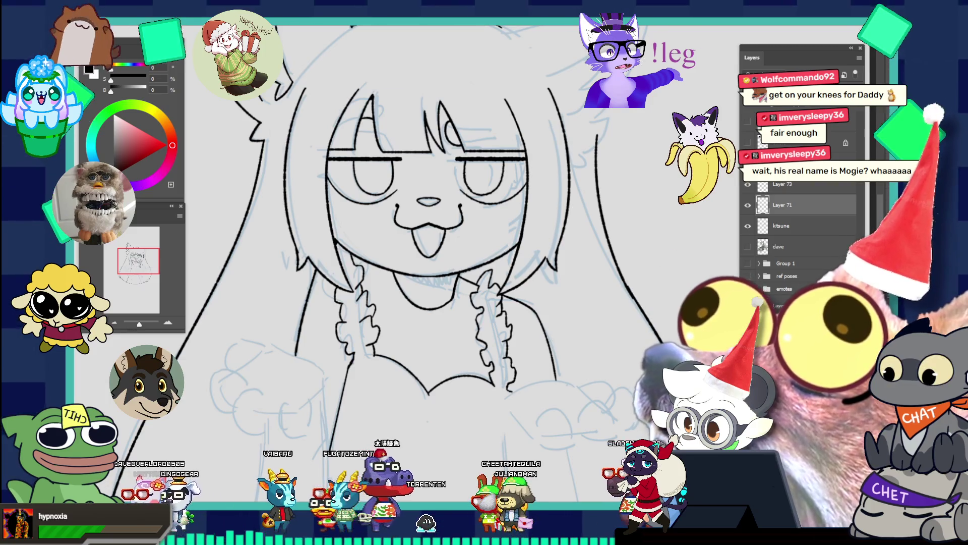
- Test a right body-outline stroke down the torso's side and undo it
key(ctrl+0)
key(ctrl+plus)
key(ctrl+plus)
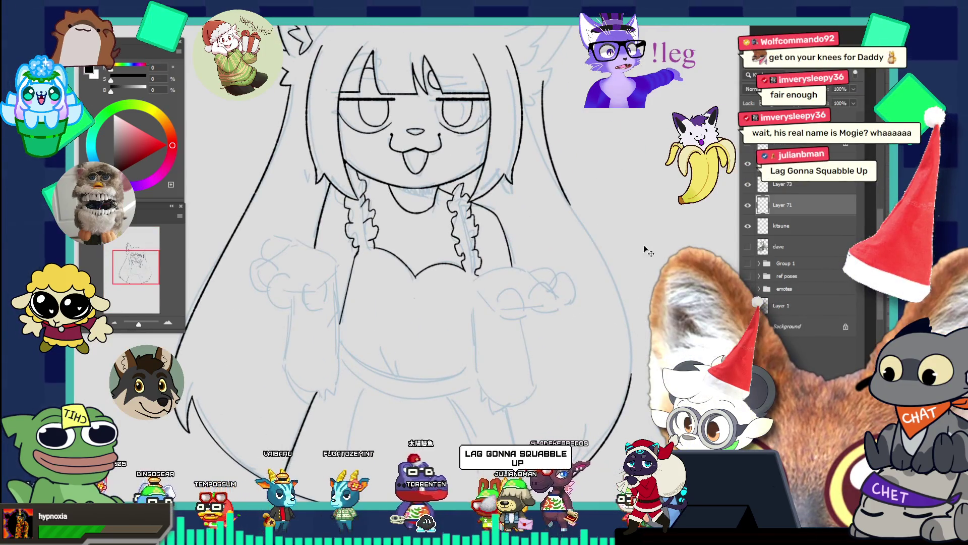
key(ctrl+plus)
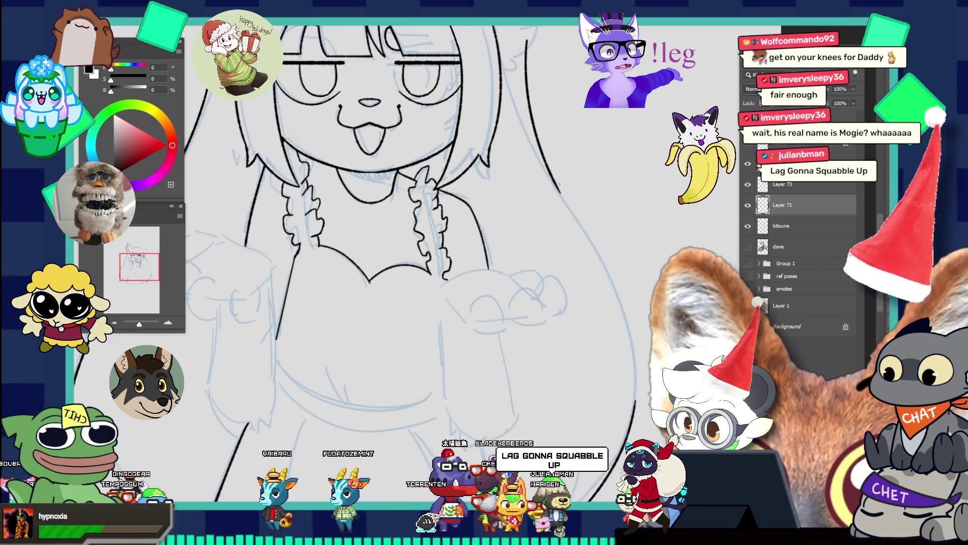
drag(558, 184, 631, 359)
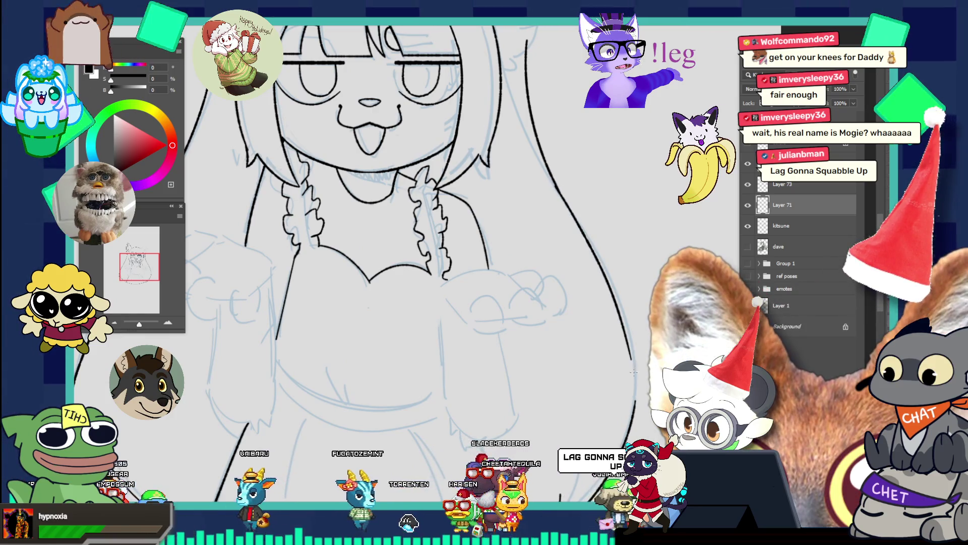
key(ctrl+z)
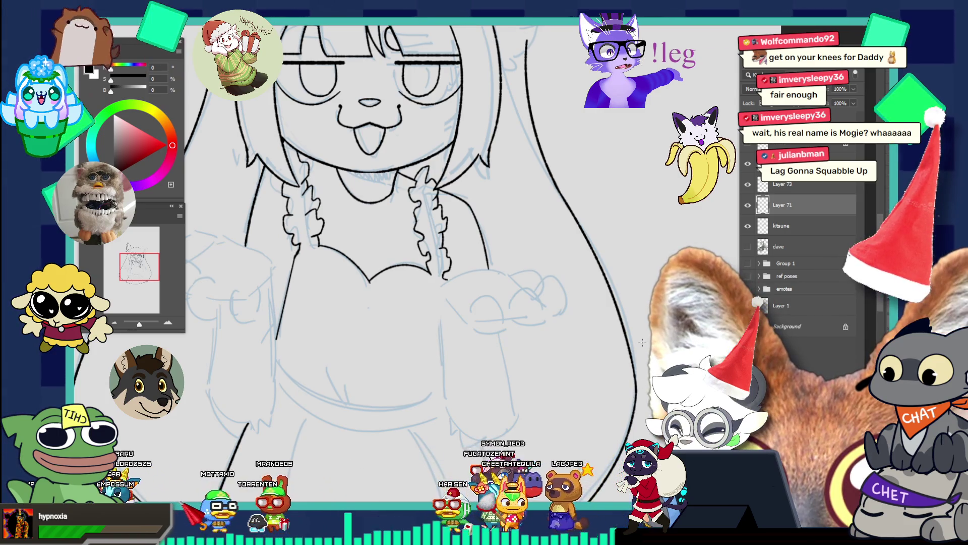
key(ctrl+0)
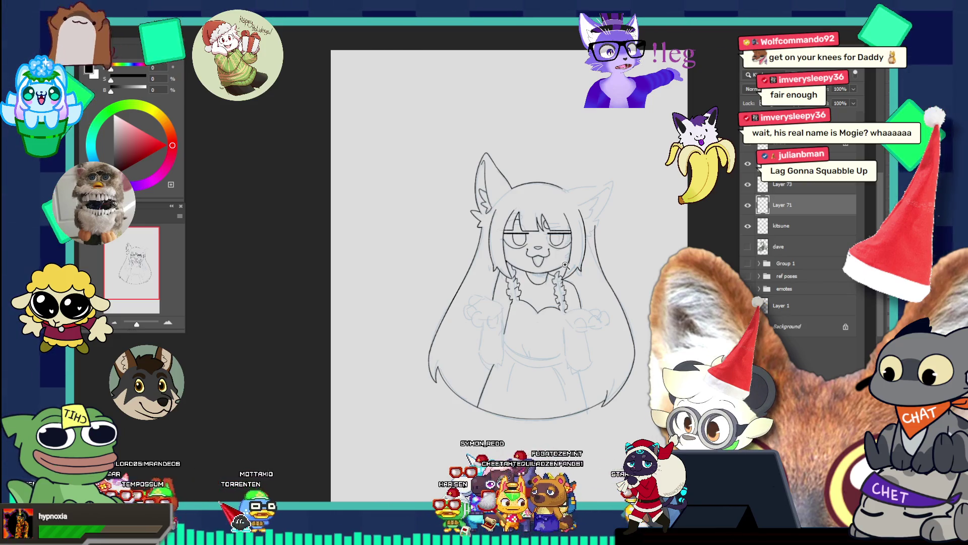
click(564, 264)
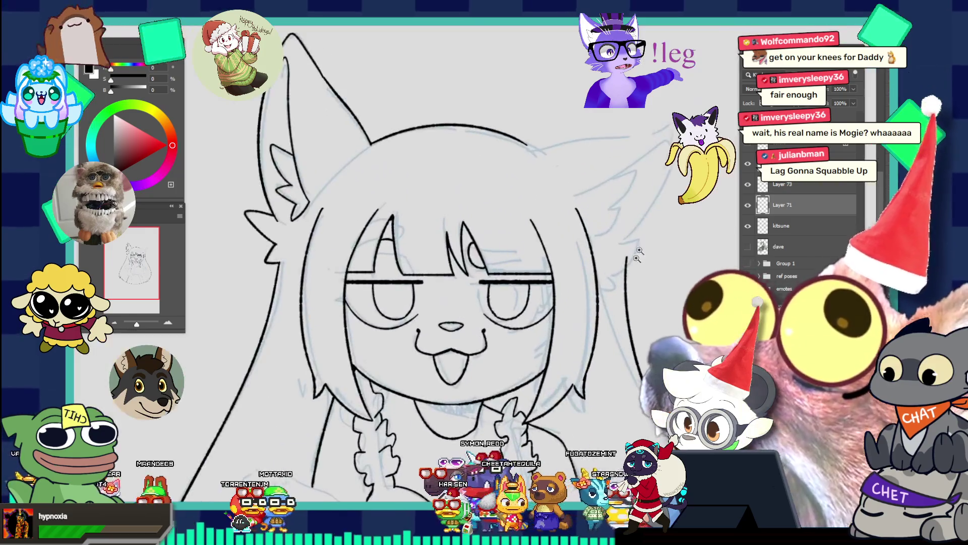
- Zoom in on the top of the head and try inking its outline toward the right ear
alt+click(610, 234)
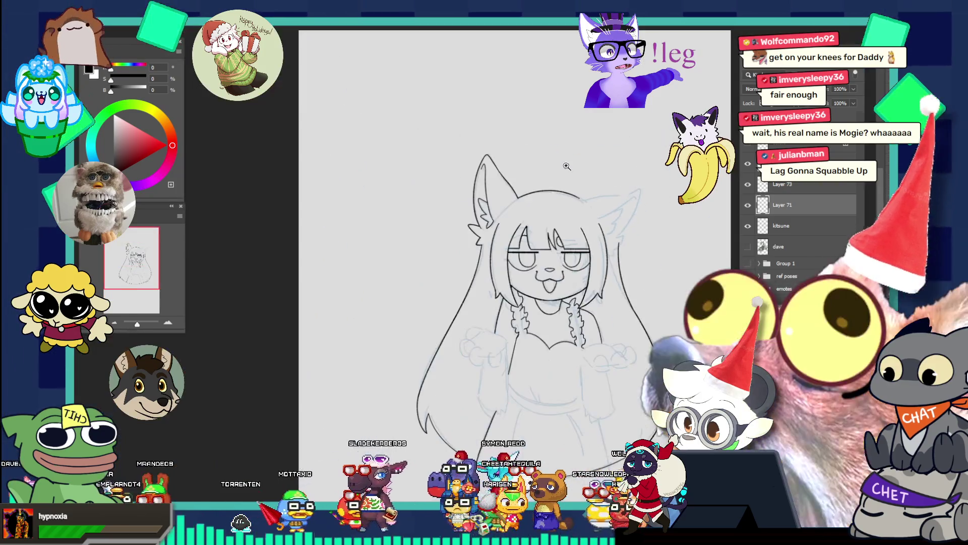
click(618, 204)
click(675, 185)
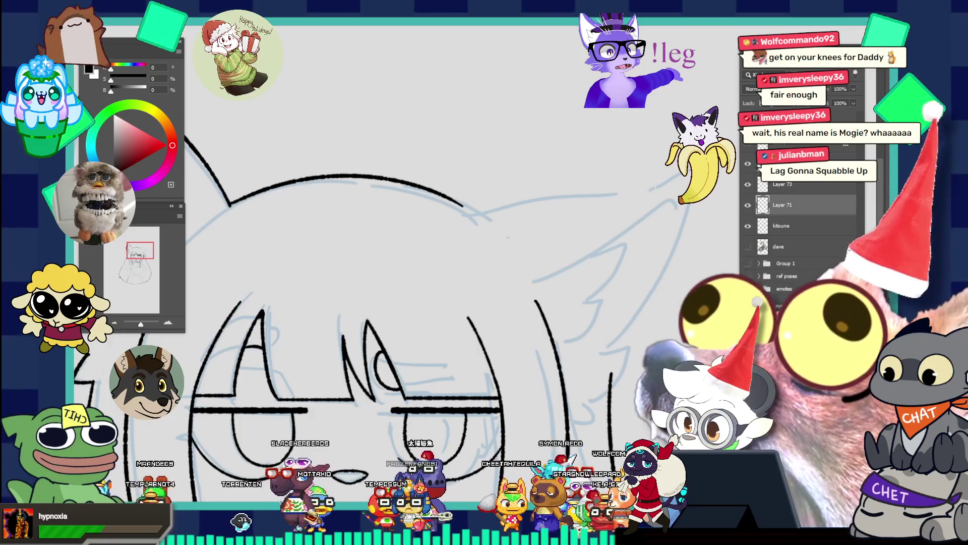
drag(461, 208, 566, 204)
key(ctrl+z)
drag(471, 212, 632, 195)
key(ctrl+z)
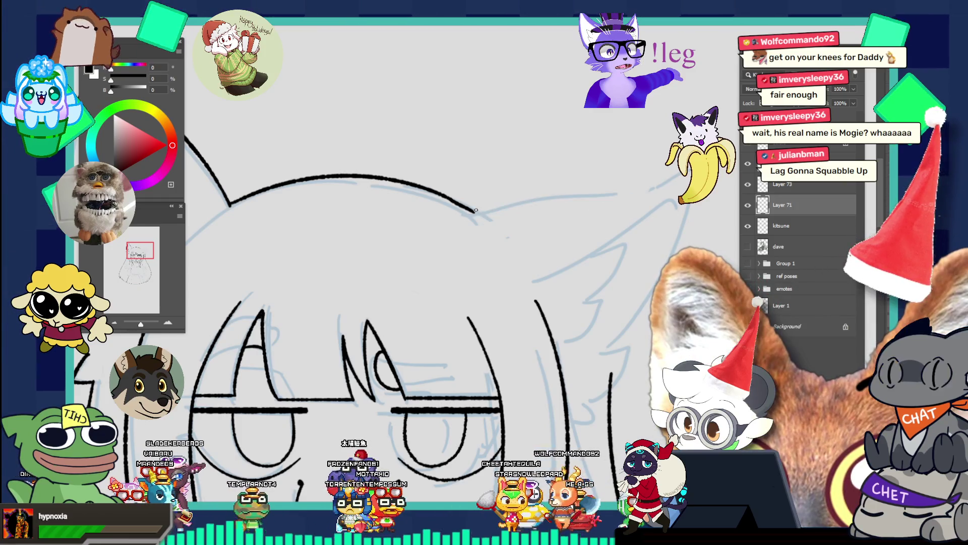
drag(476, 211, 690, 177)
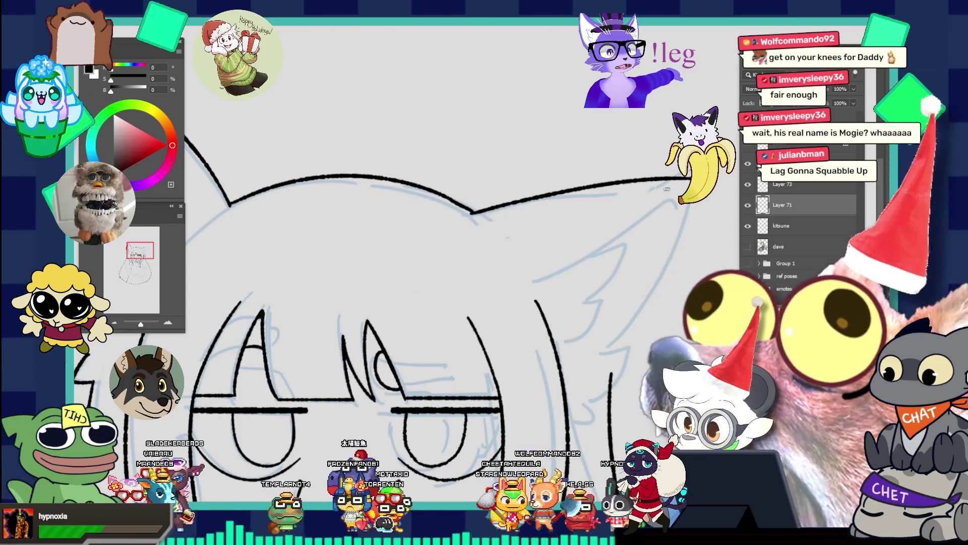
key(ctrl+z)
drag(475, 212, 690, 177)
key(ctrl+z)
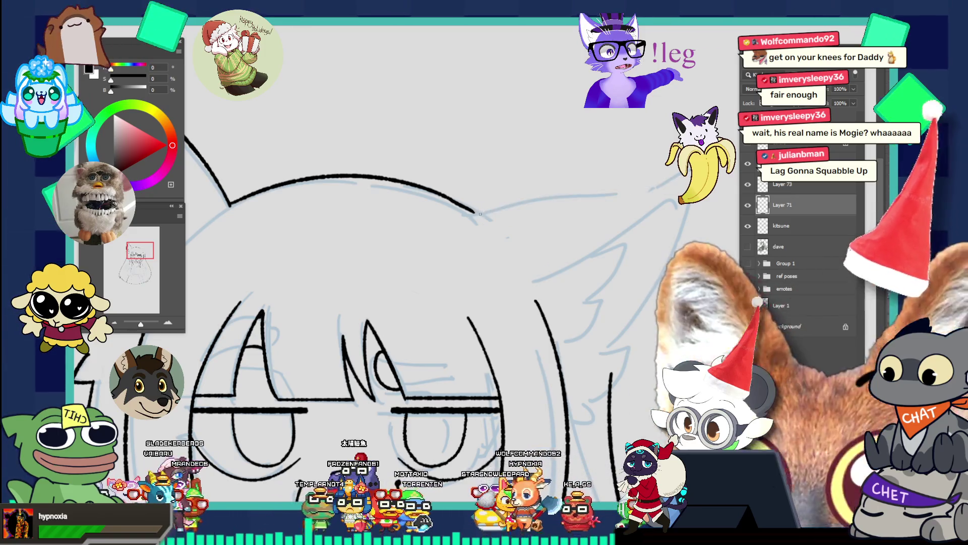
drag(475, 212, 650, 162)
- Finish the top-of-head outline as a straight black line to the right ear tip
drag(474, 212, 665, 180)
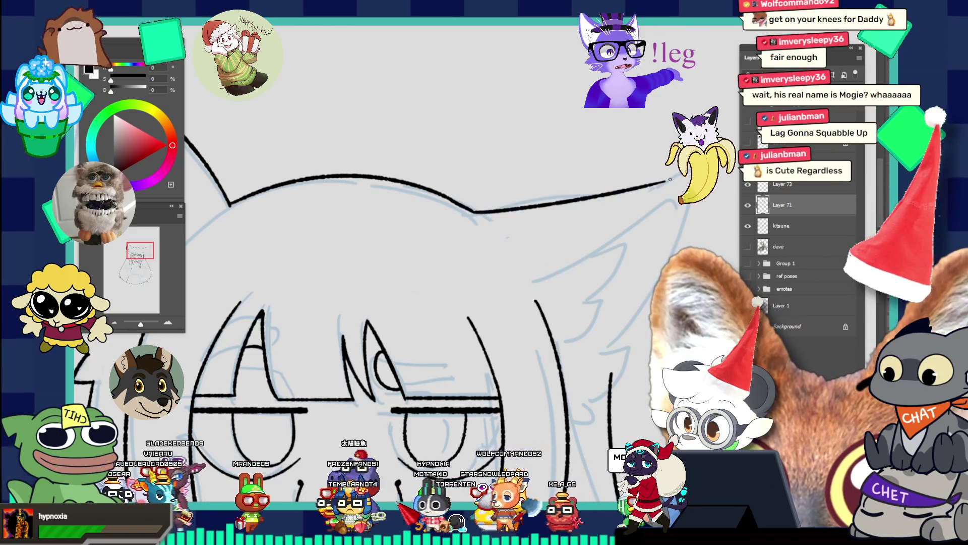
key(ctrl+z)
drag(474, 212, 666, 161)
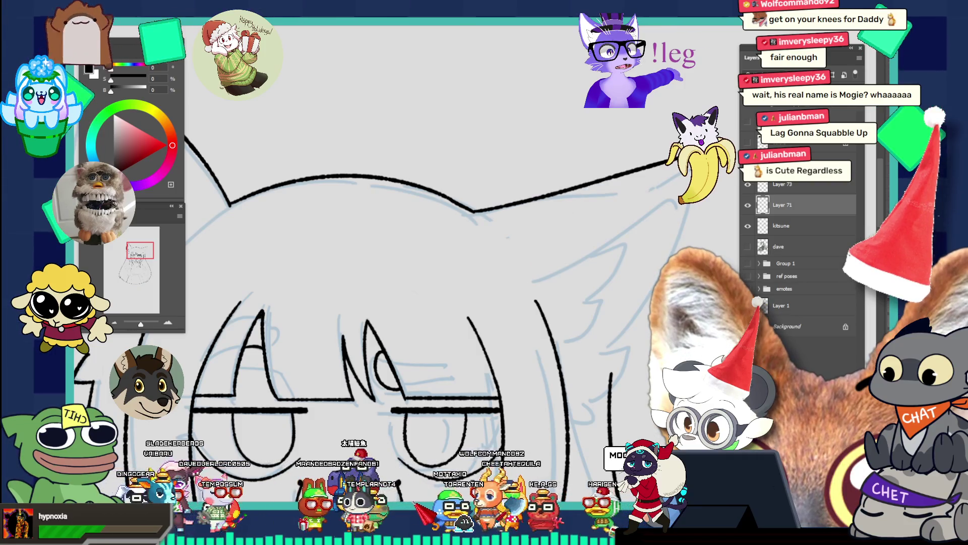
drag(540, 201, 681, 183)
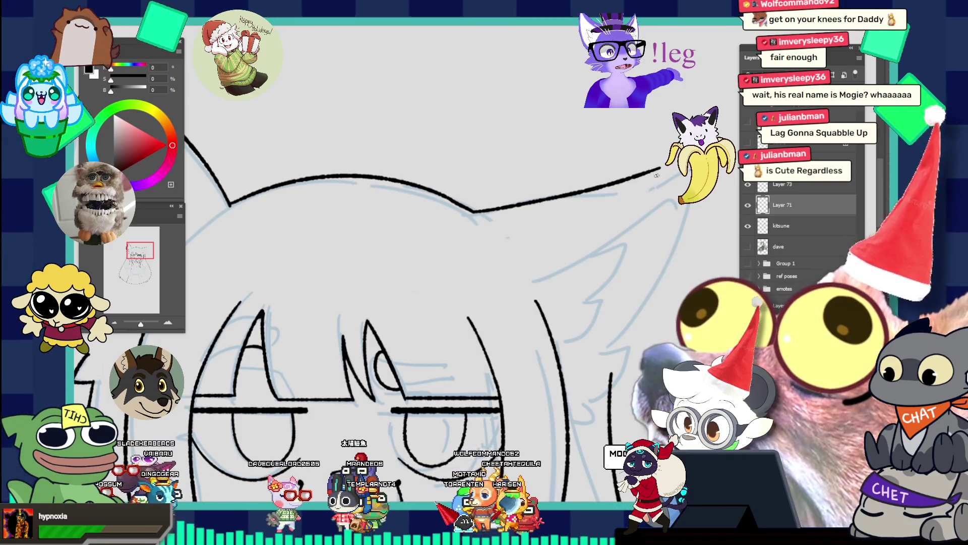
key(ctrl+z)
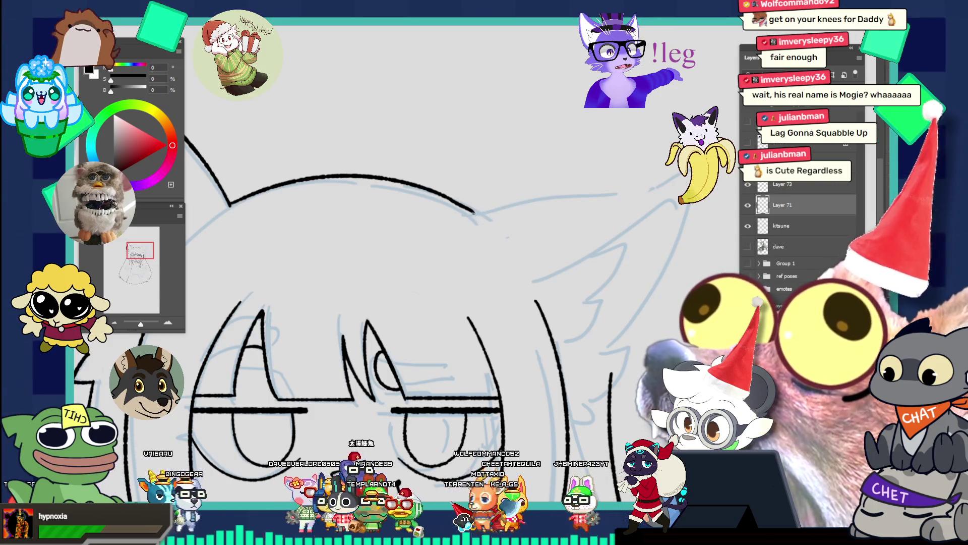
mouse_move(474, 212)
mouse_down()
mouse_move(698, 169)
mouse_move(686, 242)
mouse_up()
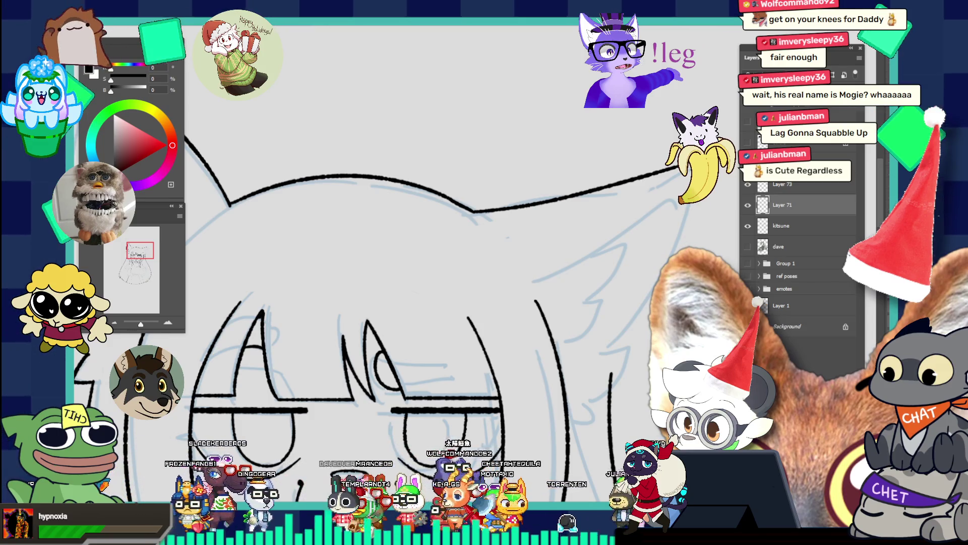
key(ctrl+0)
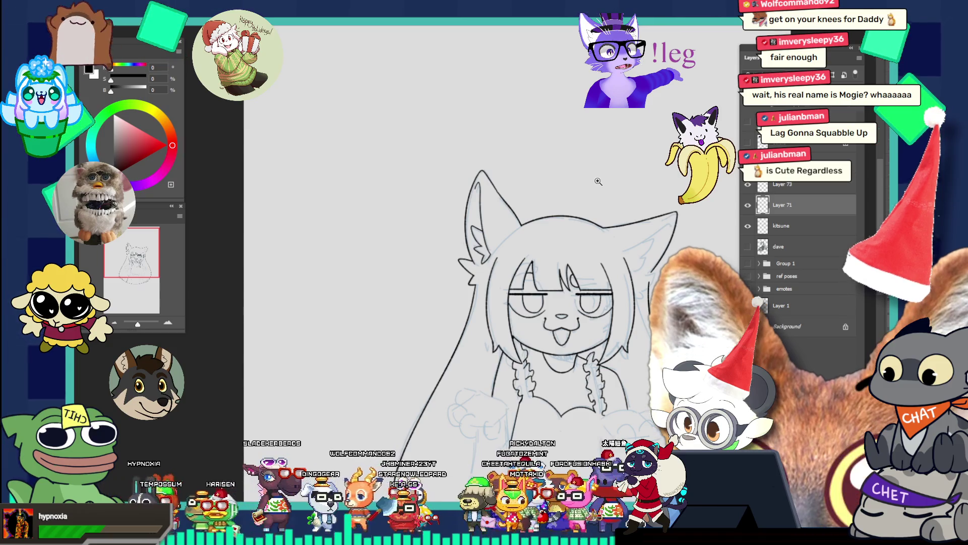
key(ctrl+minus)
key(ctrl+plus)
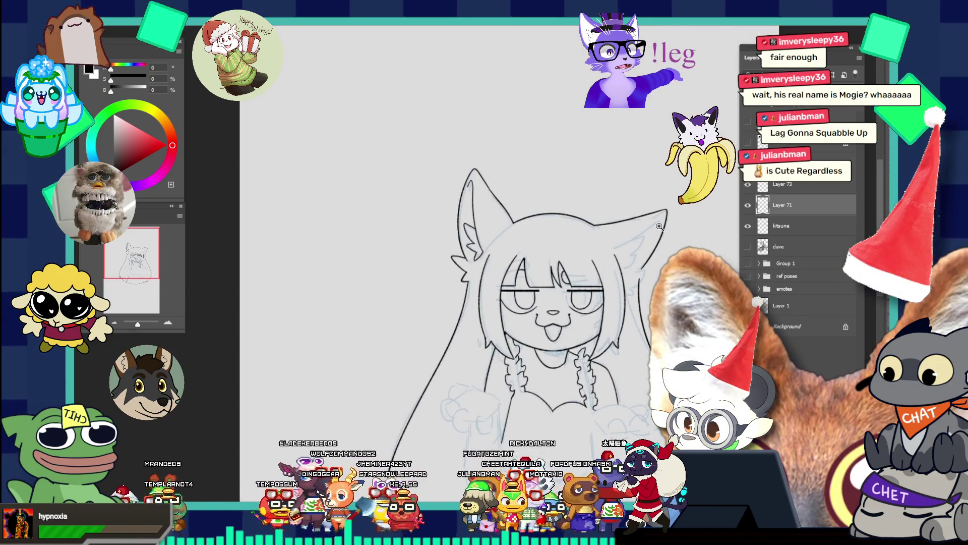
key(ctrl+plus)
key(ctrl+z)
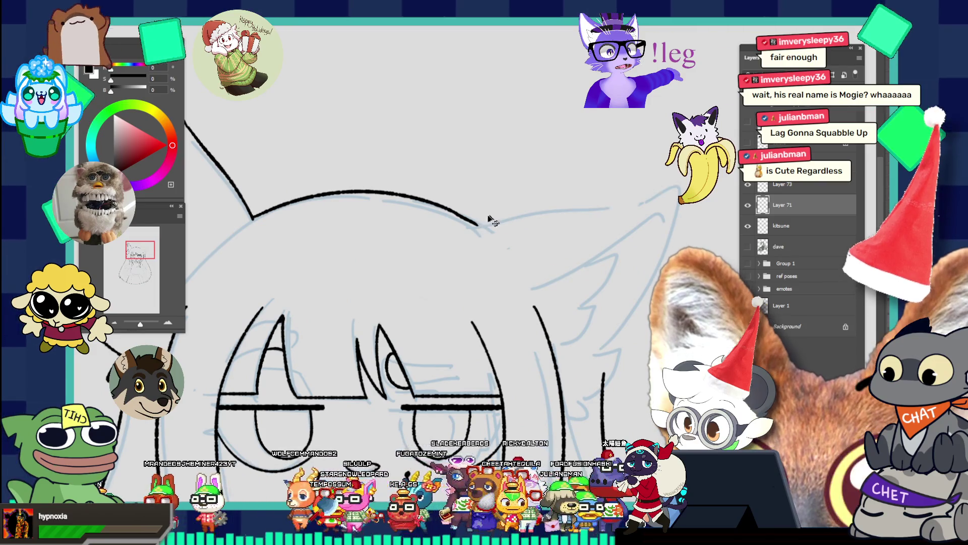
shift+click(691, 175)
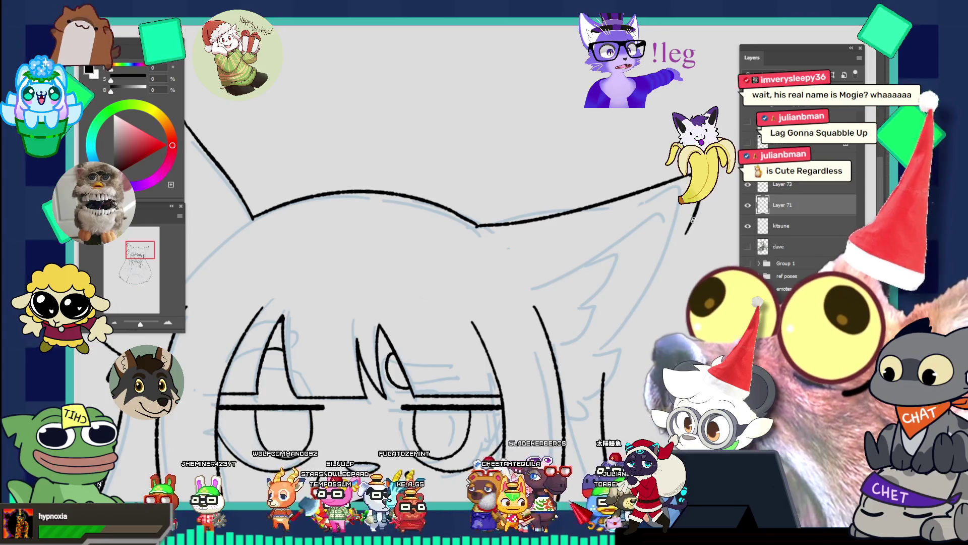
- Ink the right ear's outer edge downward, keeping only its upper part
drag(684, 230, 612, 339)
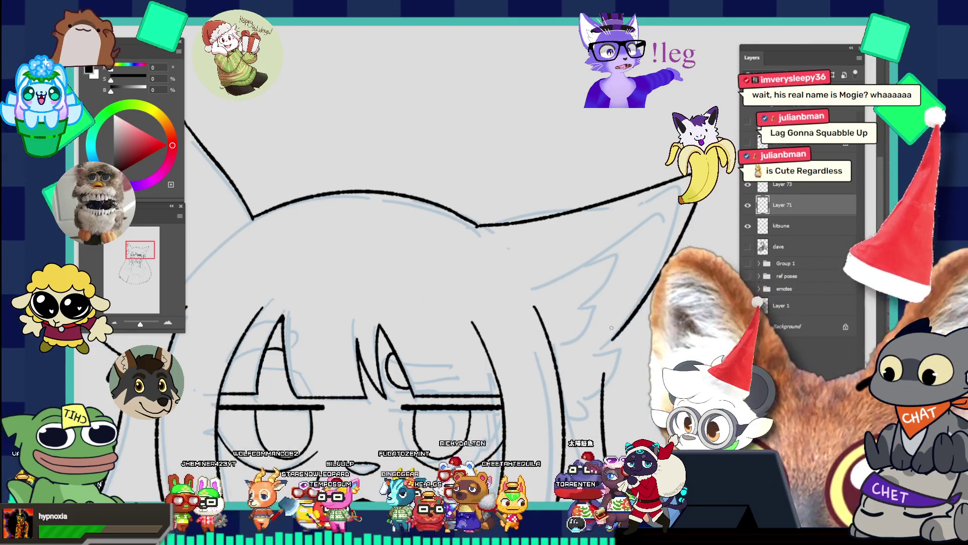
drag(706, 198, 694, 243)
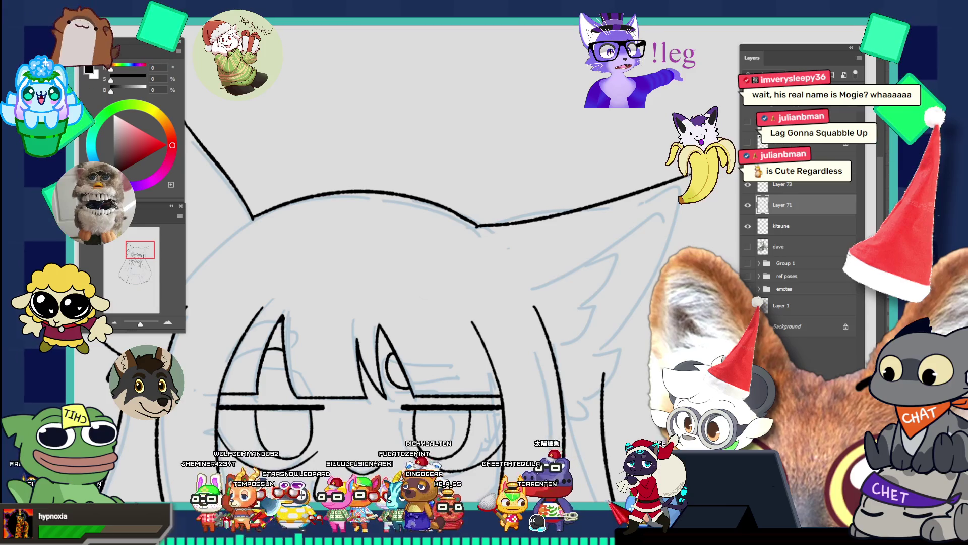
drag(661, 282, 600, 361)
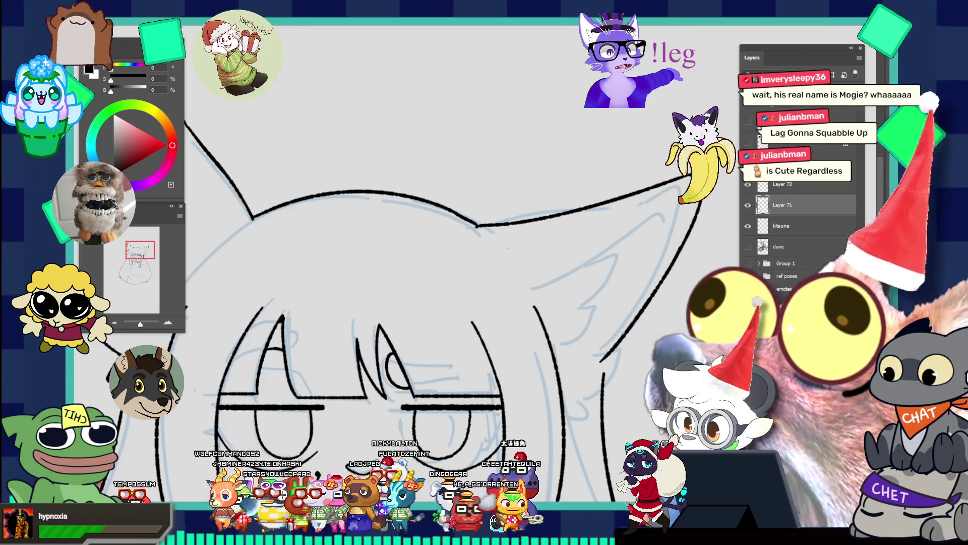
key(ctrl+z)
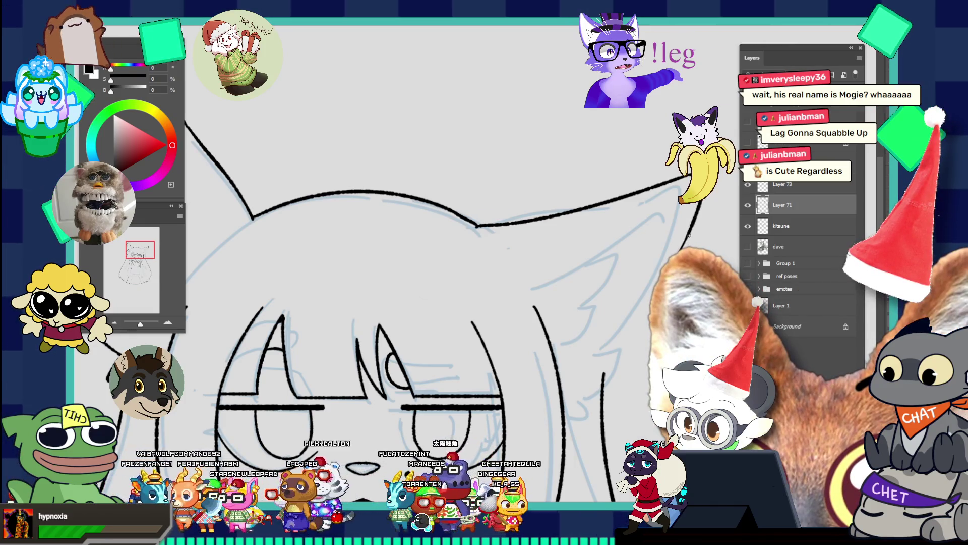
drag(685, 237, 614, 362)
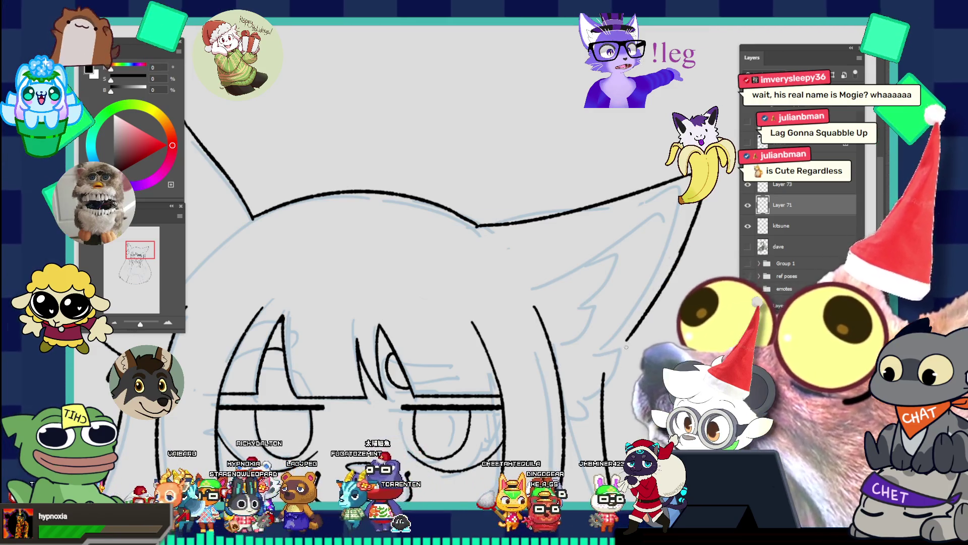
key(ctrl+z)
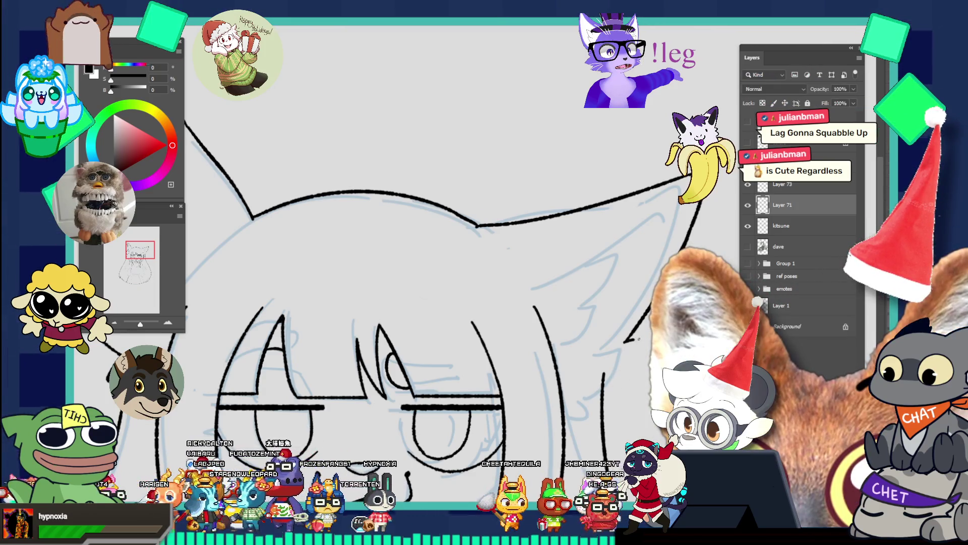
- Zoom out to the whole character, then back in on the top of the head
scroll(643, 351, down, 3)
scroll(644, 351, up, 3)
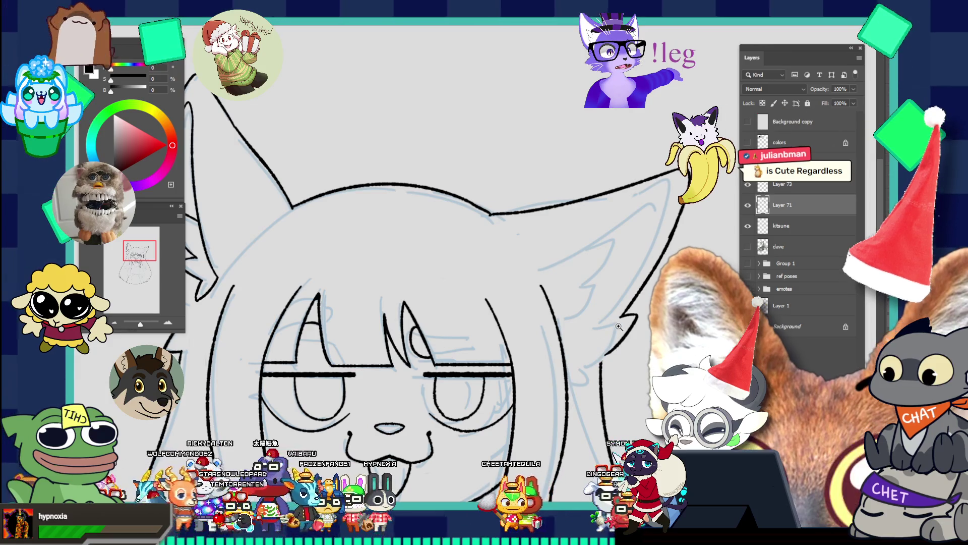
scroll(615, 364, up, 2)
scroll(572, 293, down, 3)
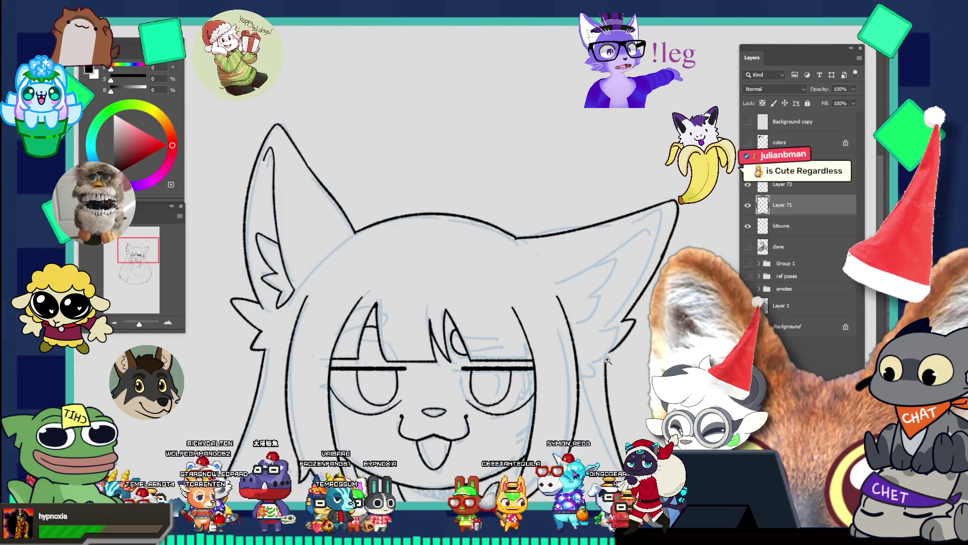
scroll(608, 360, up, 3)
scroll(576, 308, down, 3)
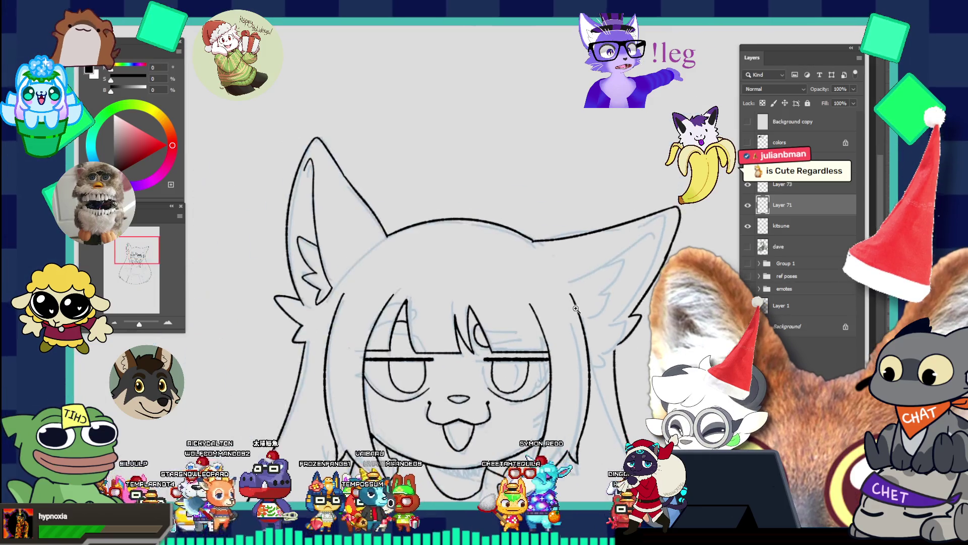
scroll(630, 346, up, 3)
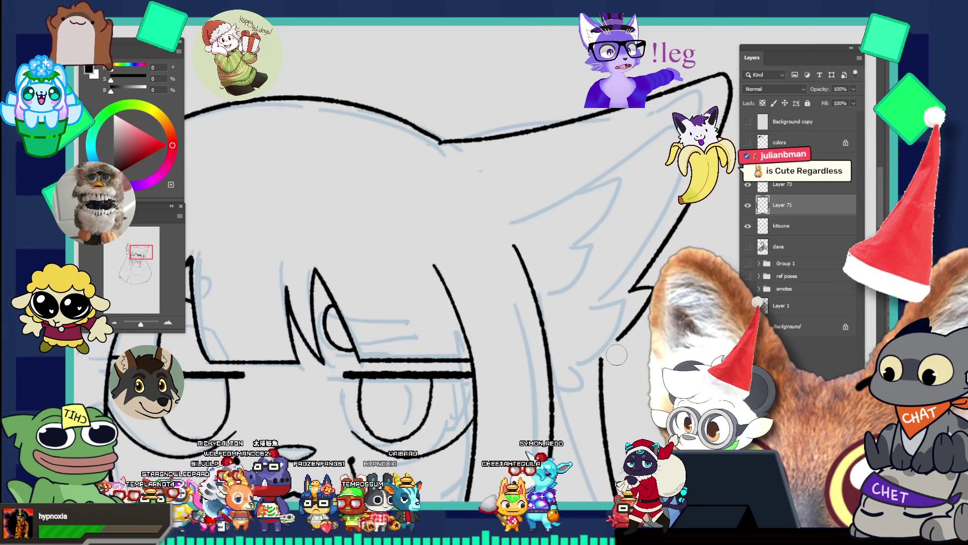
scroll(635, 328, down, 4)
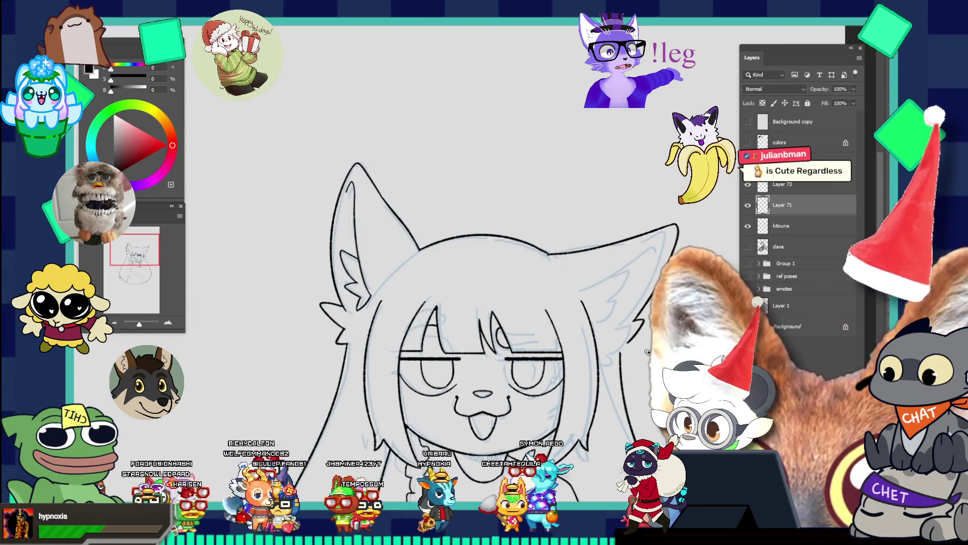
scroll(642, 344, up, 2)
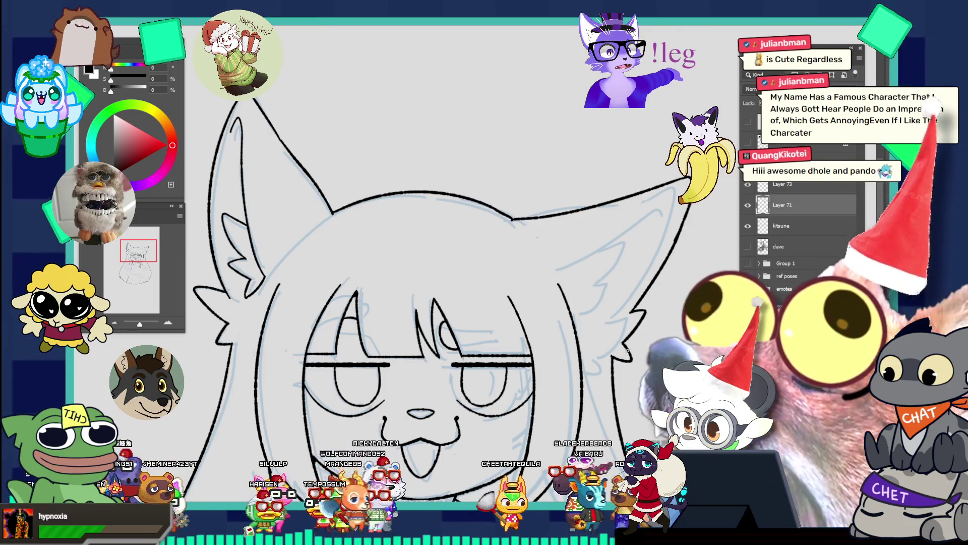
drag(625, 317, 573, 235)
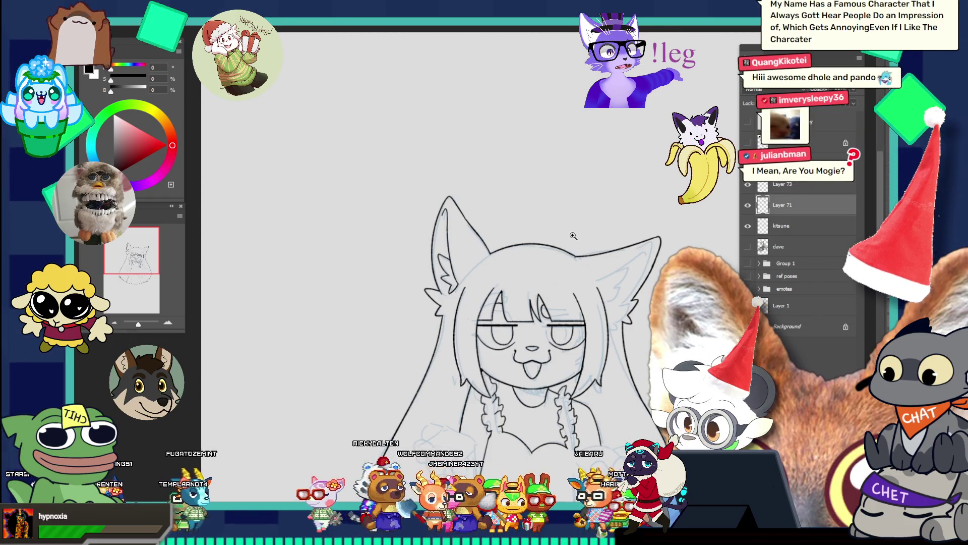
drag(574, 236, 640, 283)
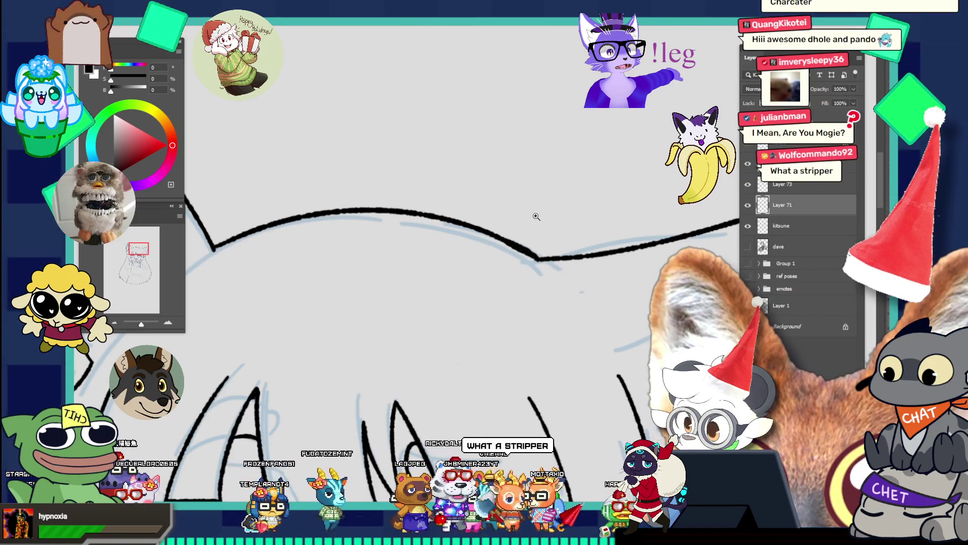
- Redraw the right ear's right-hand outline curving down from the tip
drag(536, 216, 457, 180)
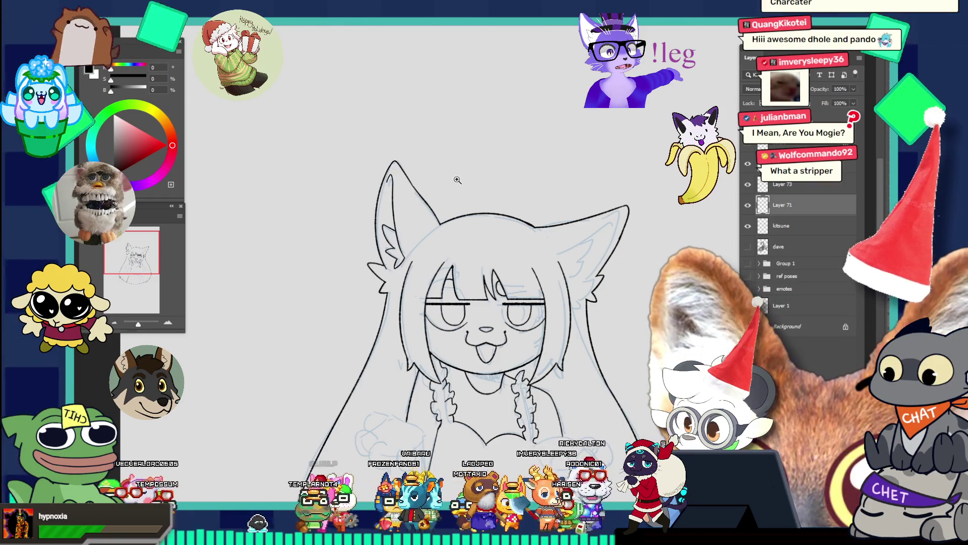
drag(629, 262, 652, 288)
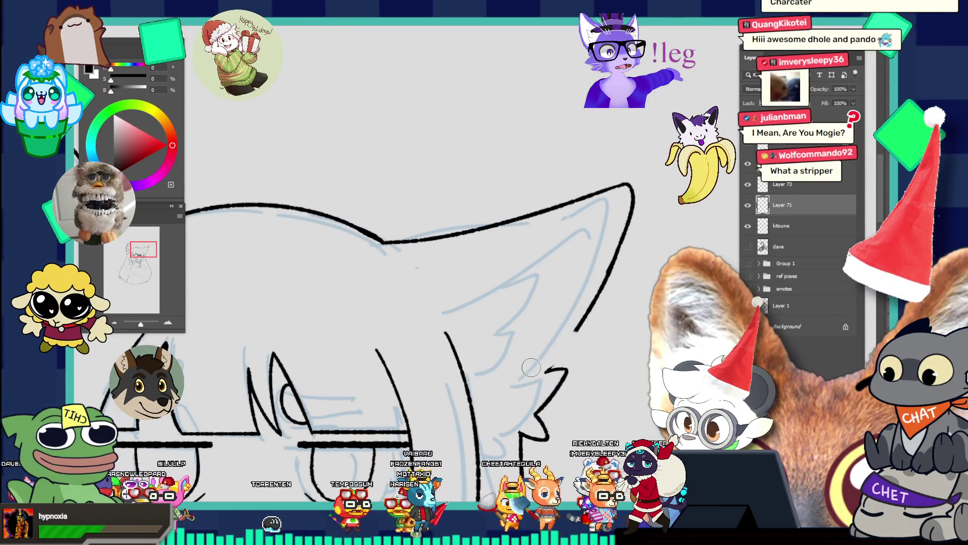
key(ctrl+z)
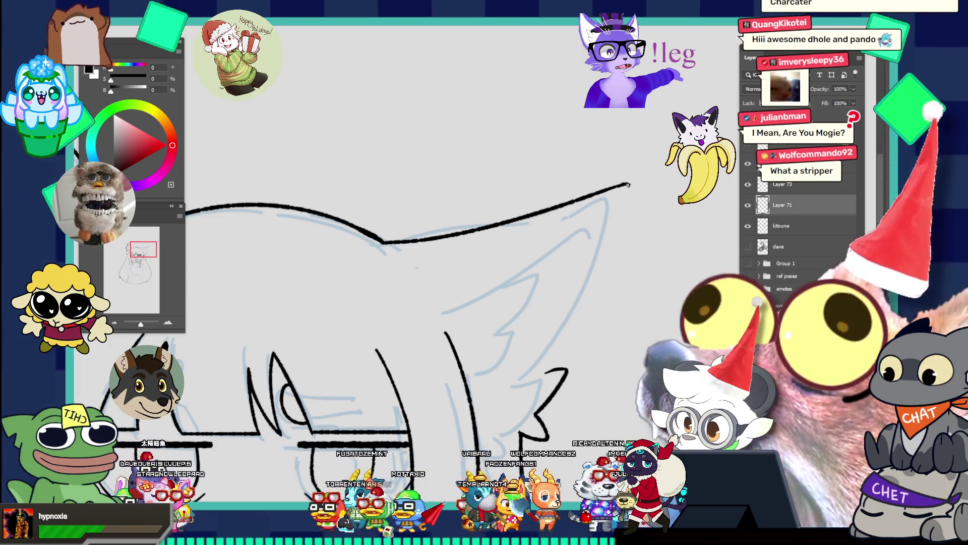
drag(628, 184, 579, 353)
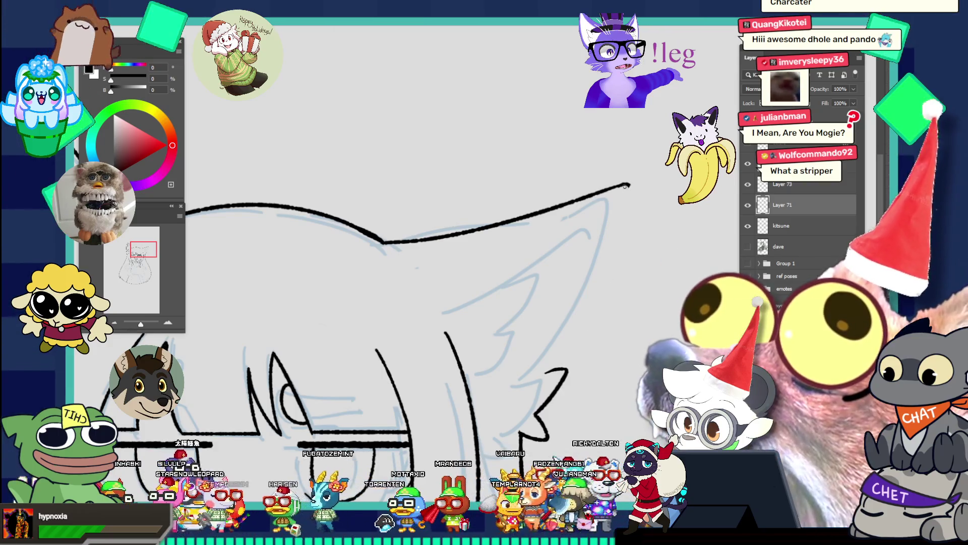
drag(625, 186, 565, 365)
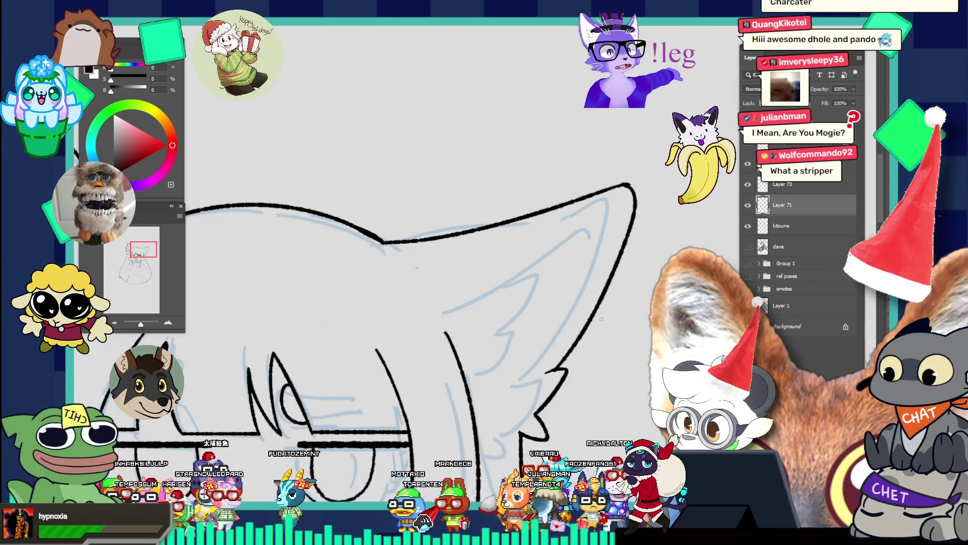
scroll(594, 188, down, 4)
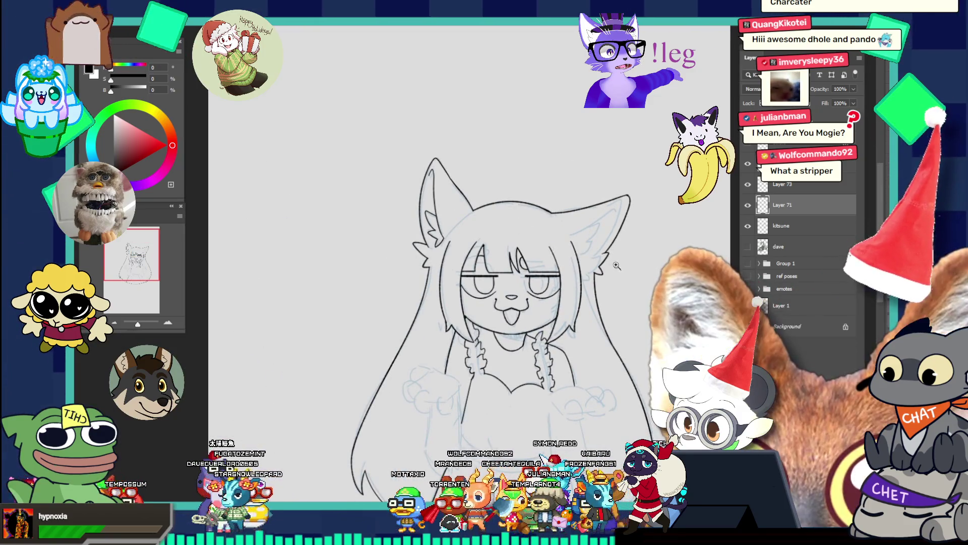
scroll(616, 269, up, 4)
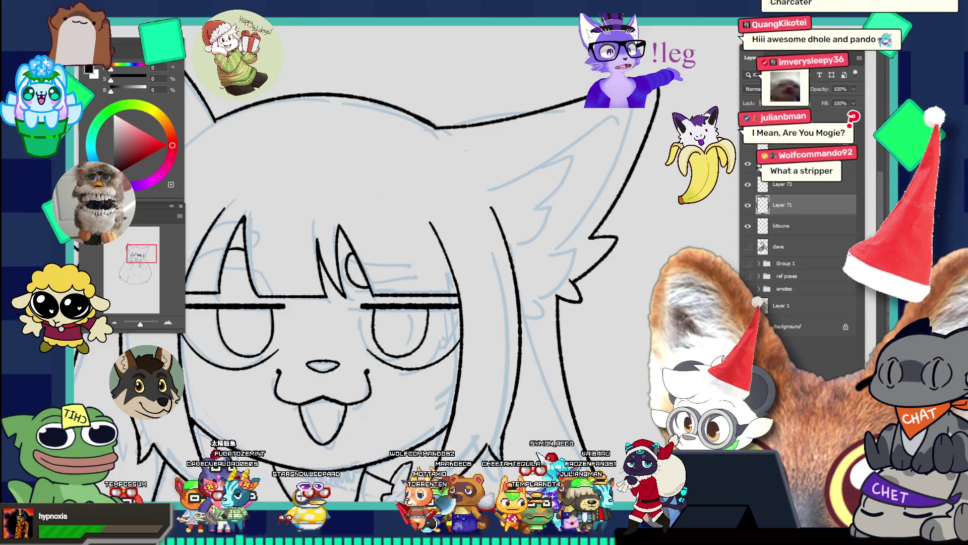
- Extend the ear outline toward the cheek, removing a stray fur hook stroke
drag(619, 196, 590, 237)
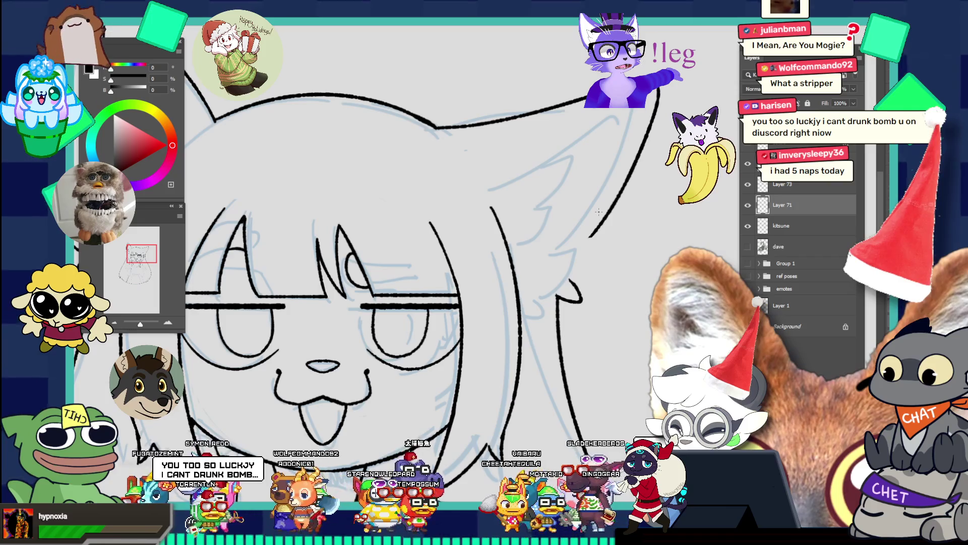
mouse_move(611, 232)
mouse_down()
mouse_move(589, 237)
mouse_move(577, 275)
mouse_up()
key(ctrl+z)
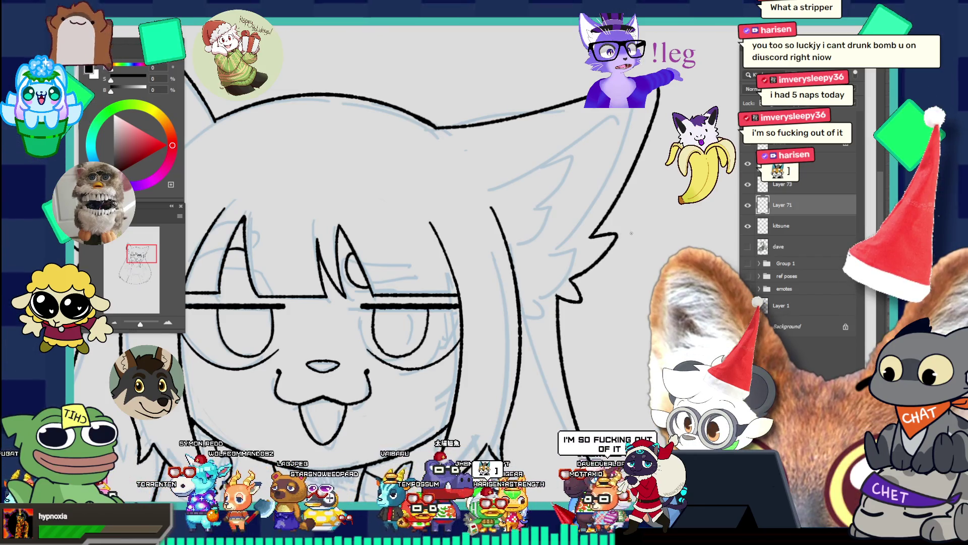
alt+scroll(630, 233, down, 3)
scroll(635, 264, down, 1)
scroll(628, 293, down, 1)
scroll(629, 293, up, 2)
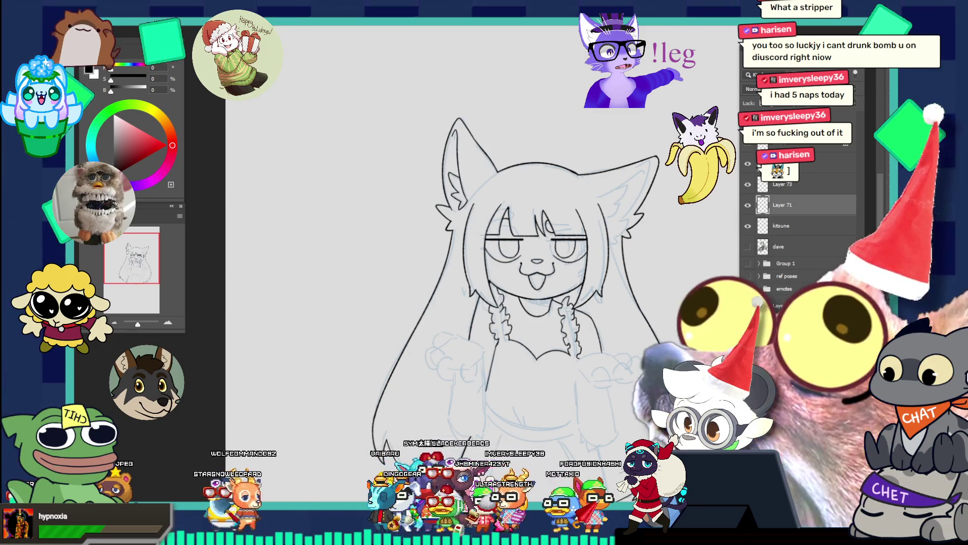
scroll(612, 236, down, 2)
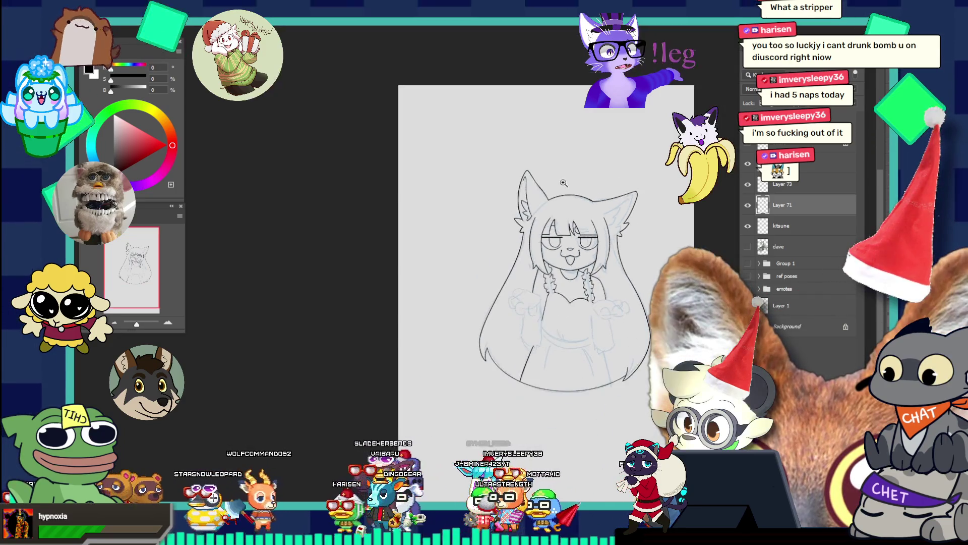
- Ink the curve under the chest, redrawing it until the length fits
scroll(622, 339, up, 3)
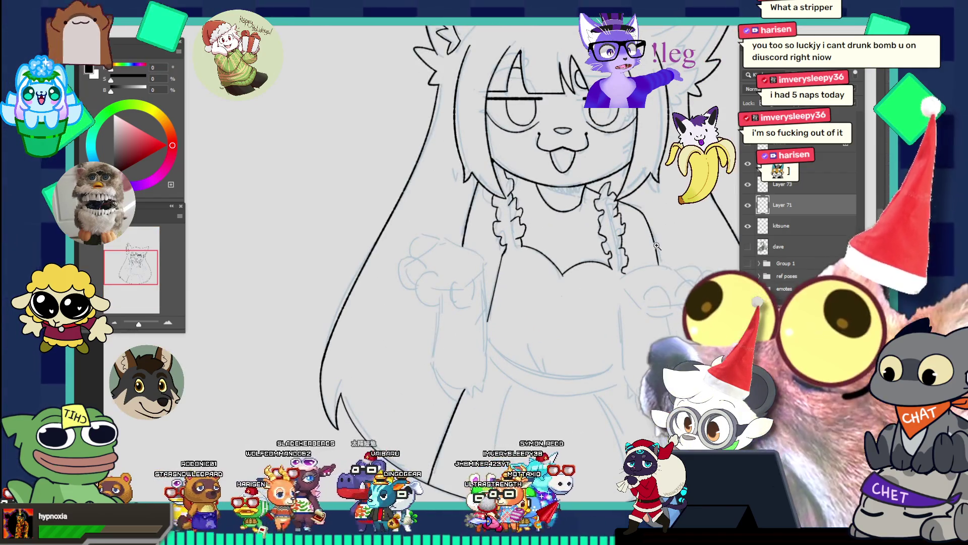
scroll(621, 319, up, 2)
scroll(566, 333, down, 2)
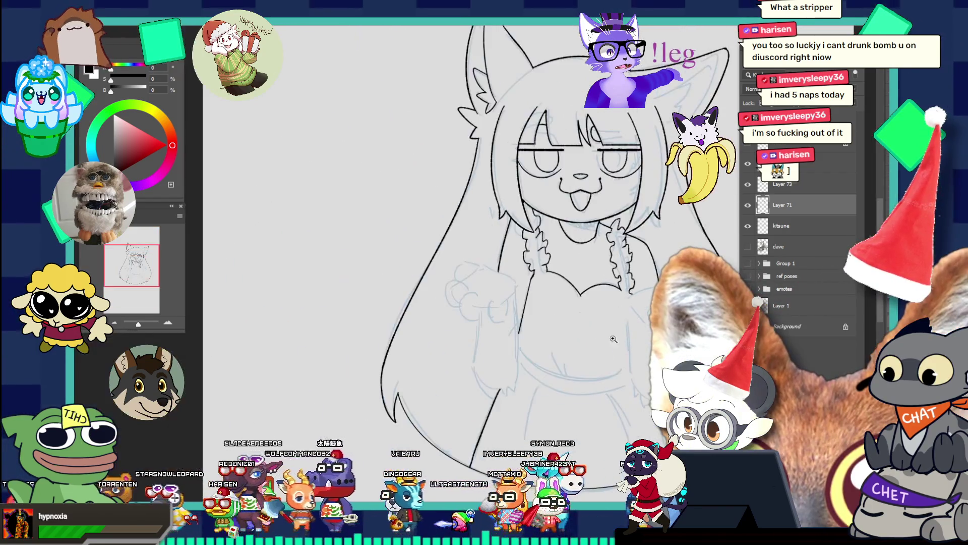
scroll(566, 333, up, 3)
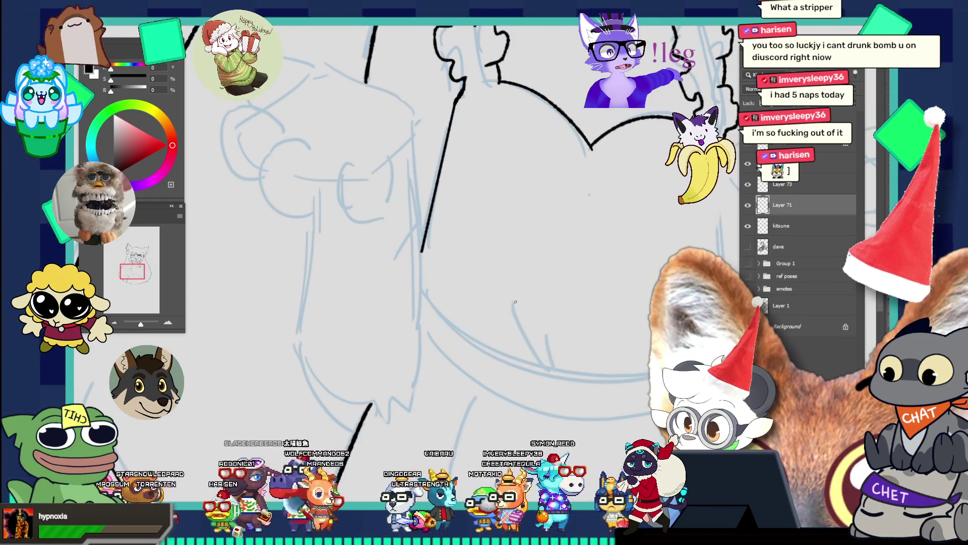
drag(511, 299, 560, 391)
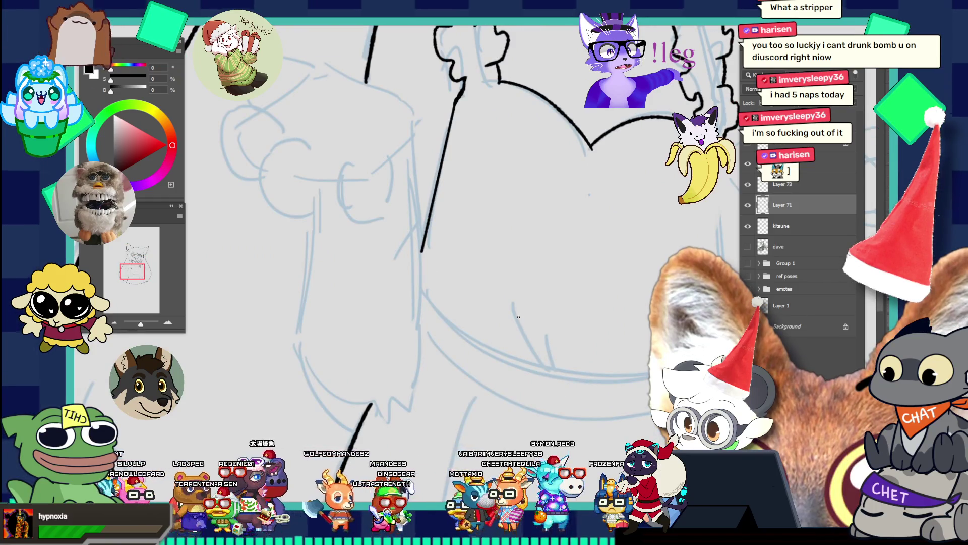
drag(509, 293, 548, 374)
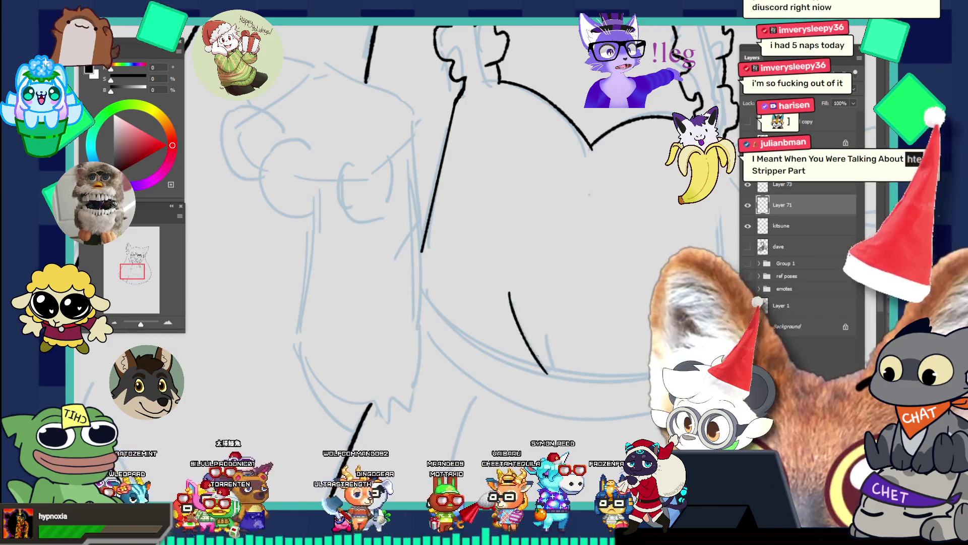
key(ctrl+z)
drag(510, 303, 548, 371)
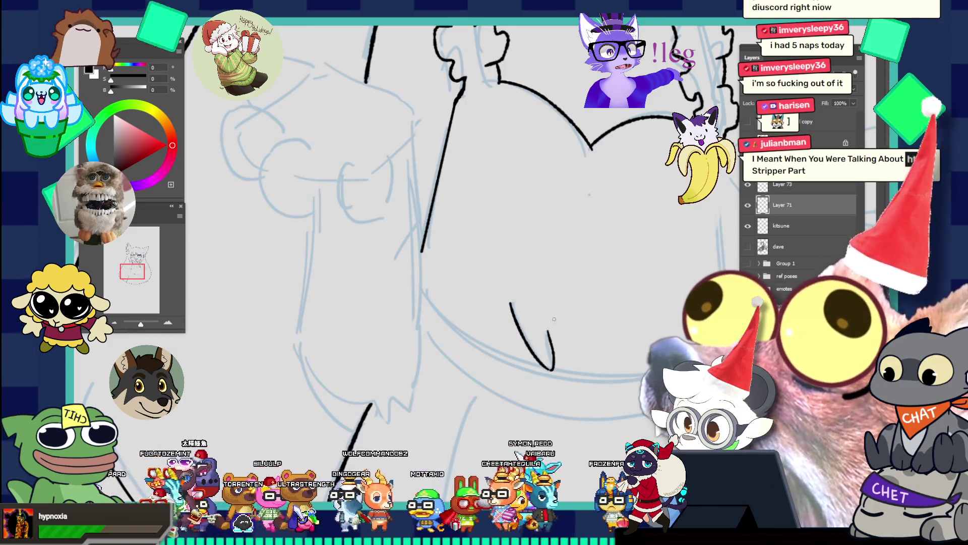
key(ctrl+z)
drag(509, 300, 554, 375)
key(ctrl+z)
drag(509, 300, 556, 379)
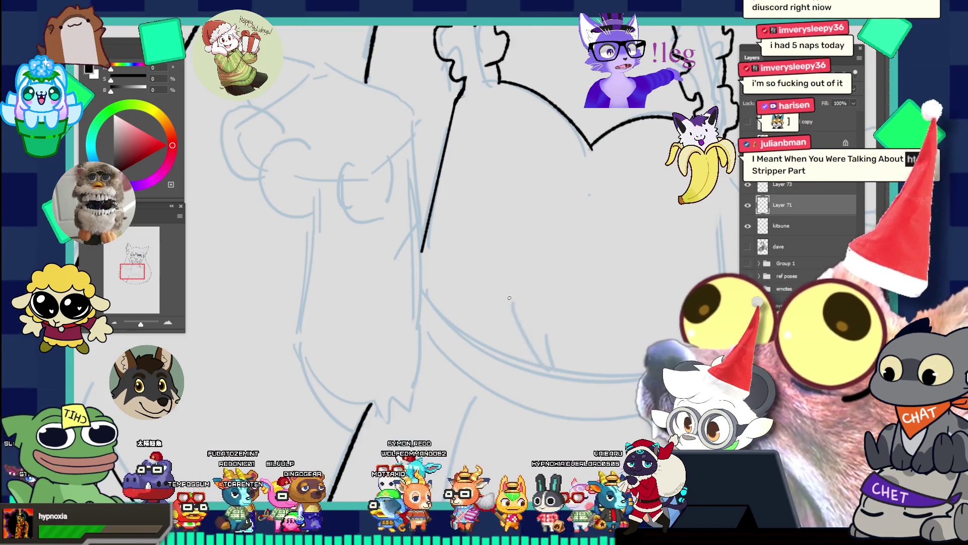
key(ctrl+z)
drag(508, 298, 557, 374)
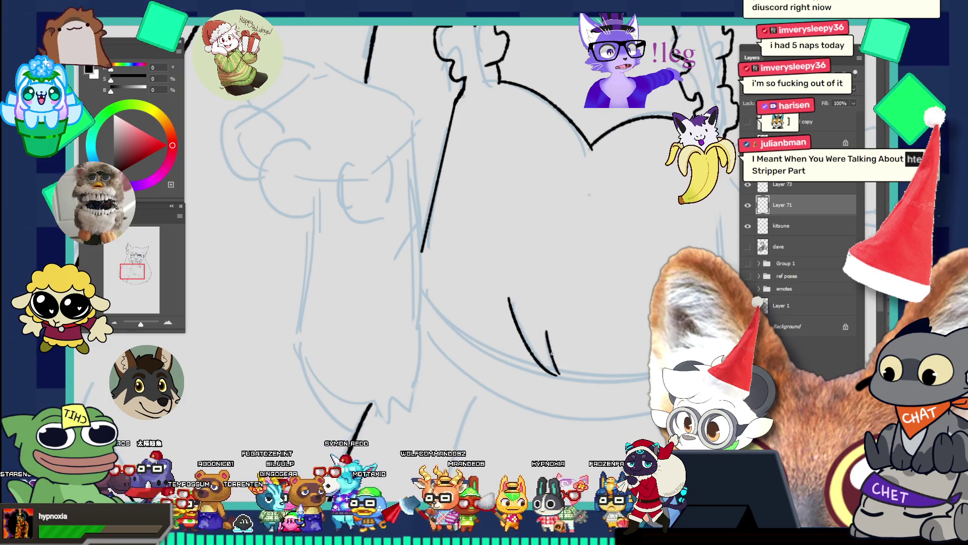
- Rework the right-hand chest curve and add a short line at the chest centre
drag(567, 313, 495, 248)
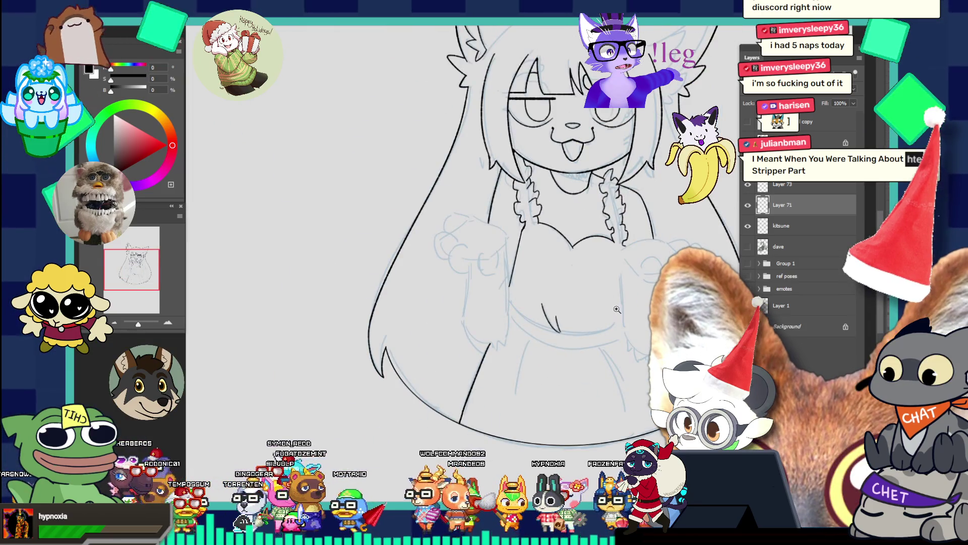
drag(655, 328, 716, 328)
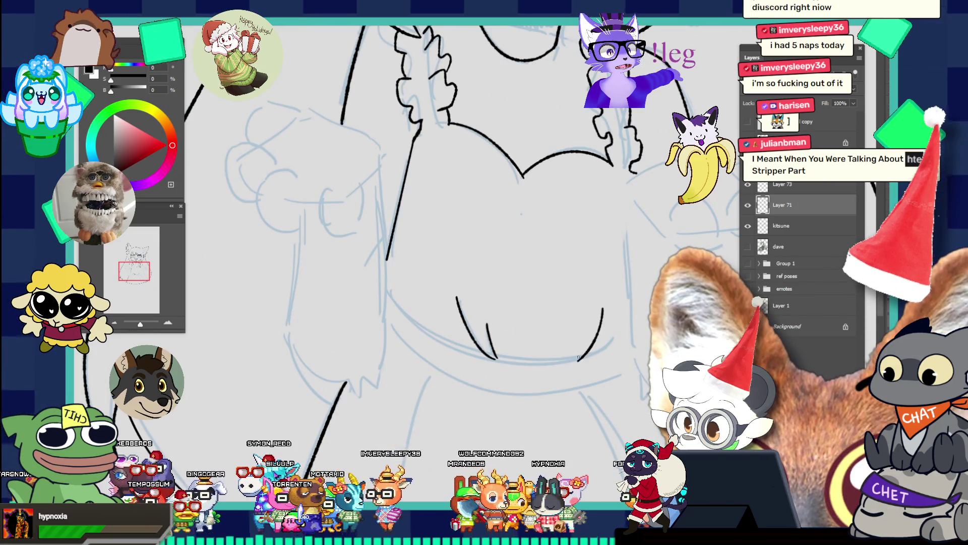
key(ctrl+z)
drag(599, 309, 578, 357)
key(ctrl+z)
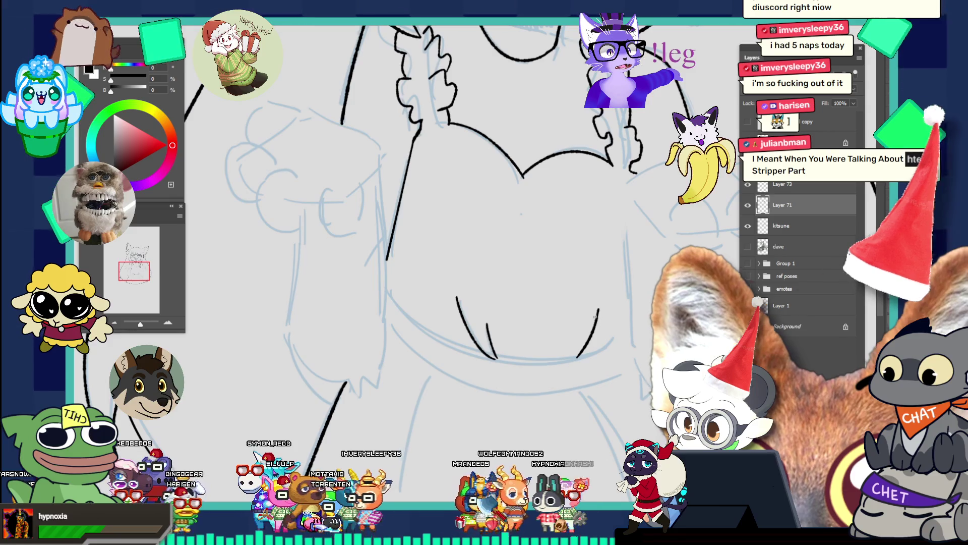
key(ctrl+0)
scroll(600, 282, up, 2)
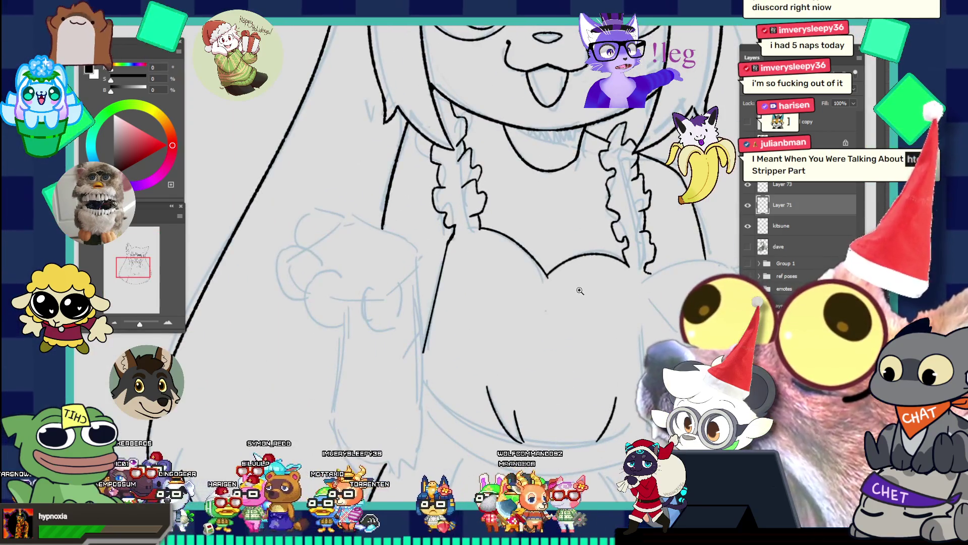
drag(550, 299, 546, 371)
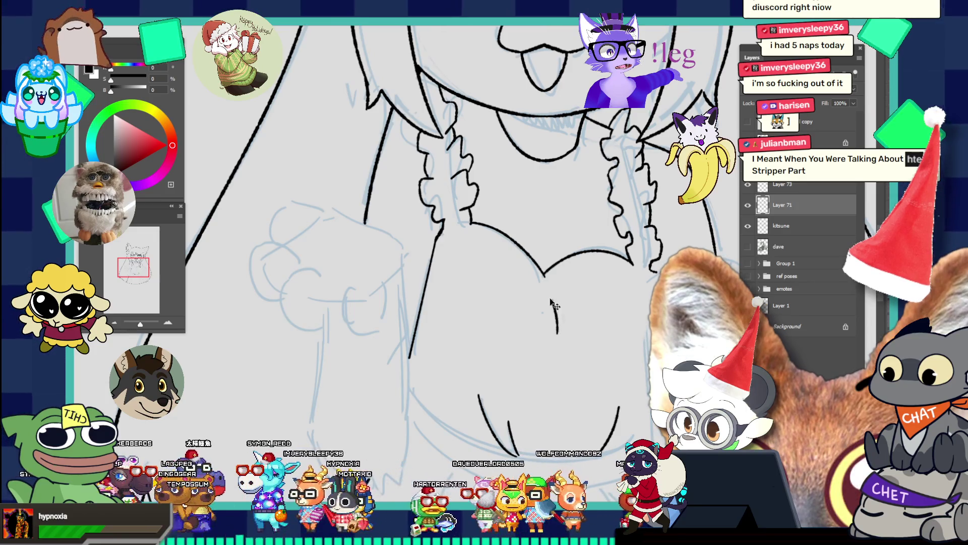
key(ctrl+z)
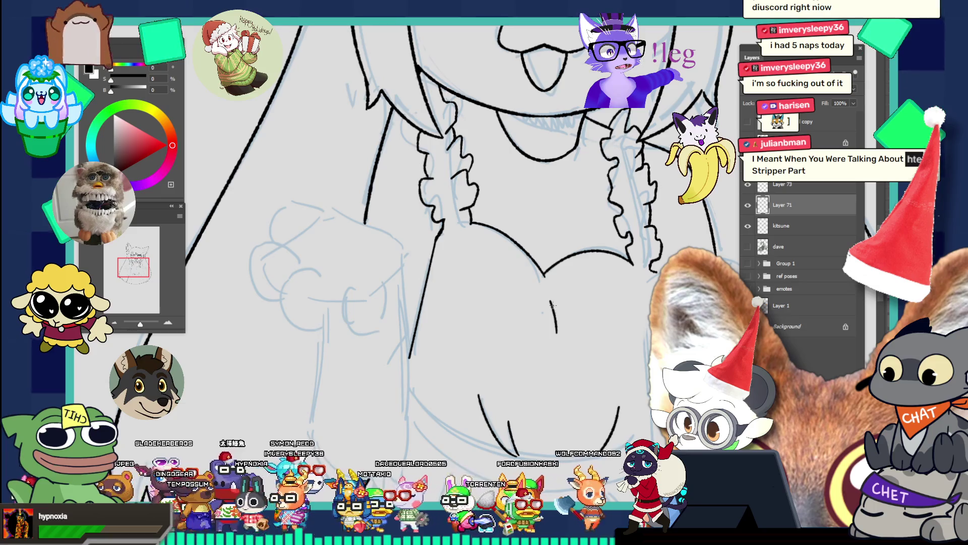
drag(551, 301, 557, 330)
key(ctrl+z)
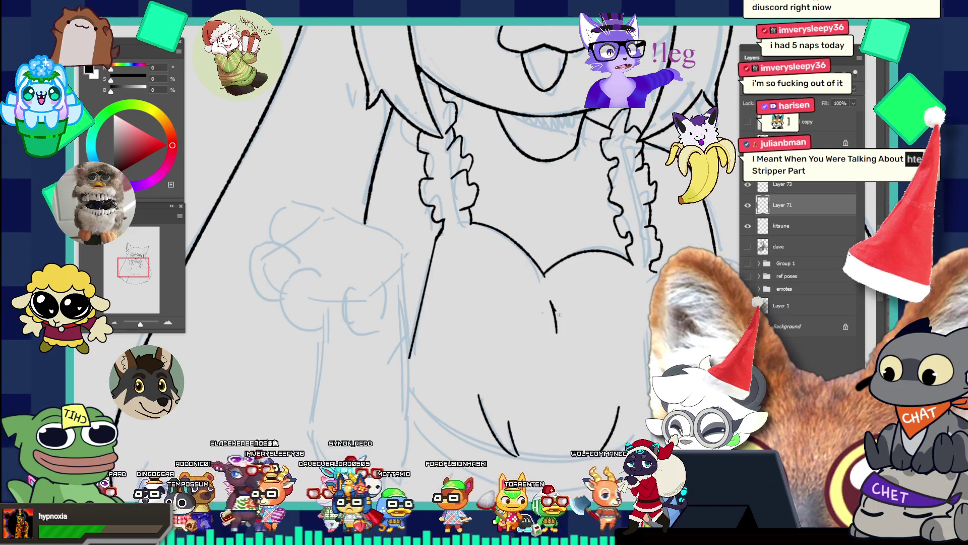
drag(555, 309, 559, 328)
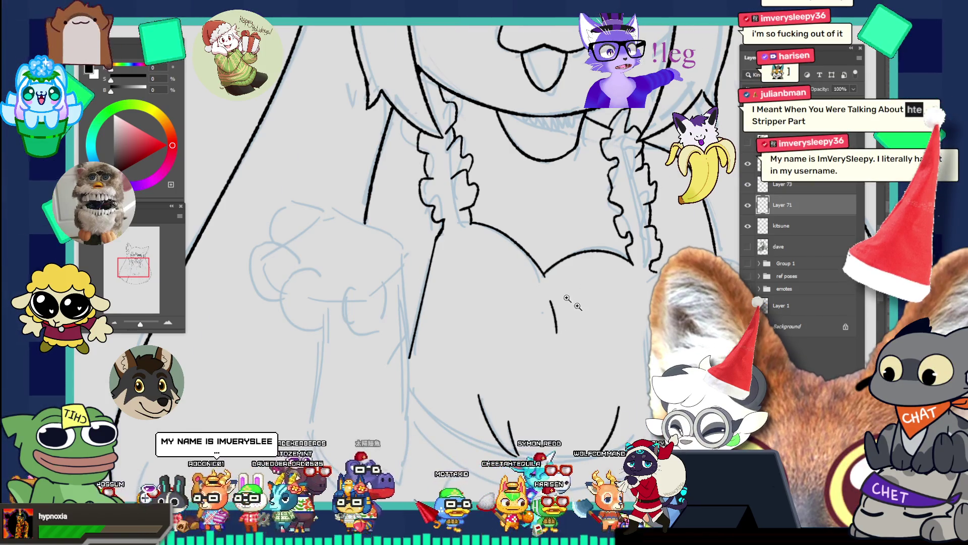
- Ink a long line running down the dress from the torso
key(ctrl+0)
drag(575, 348, 618, 341)
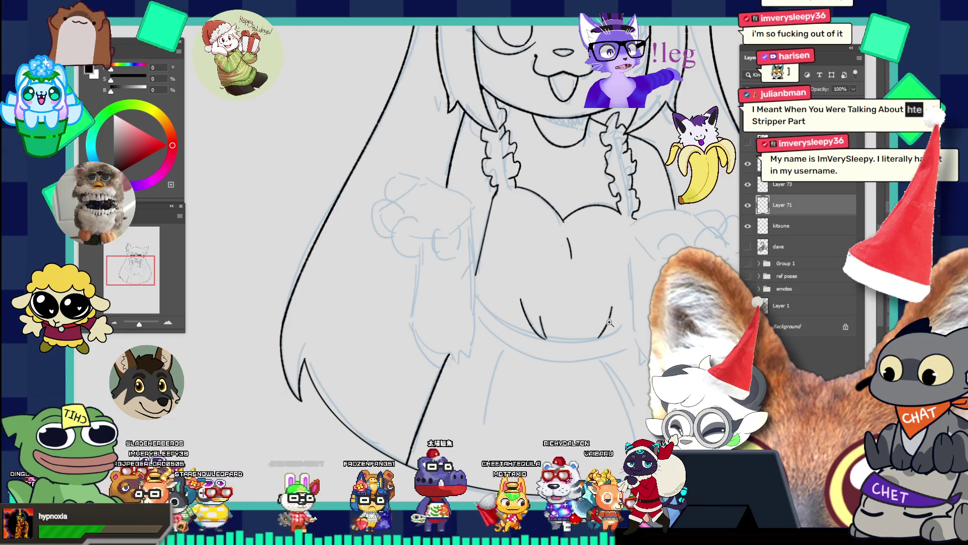
key(ctrl+0)
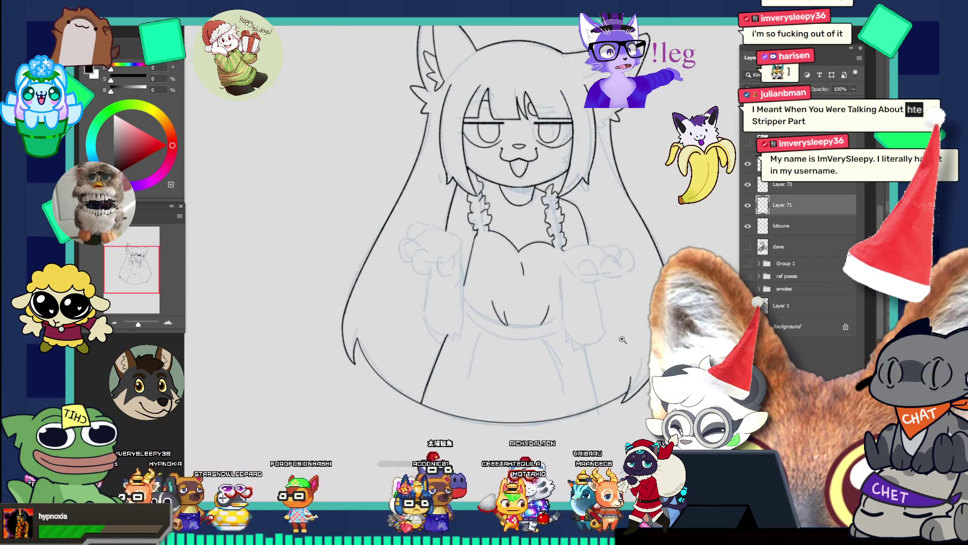
click(606, 351)
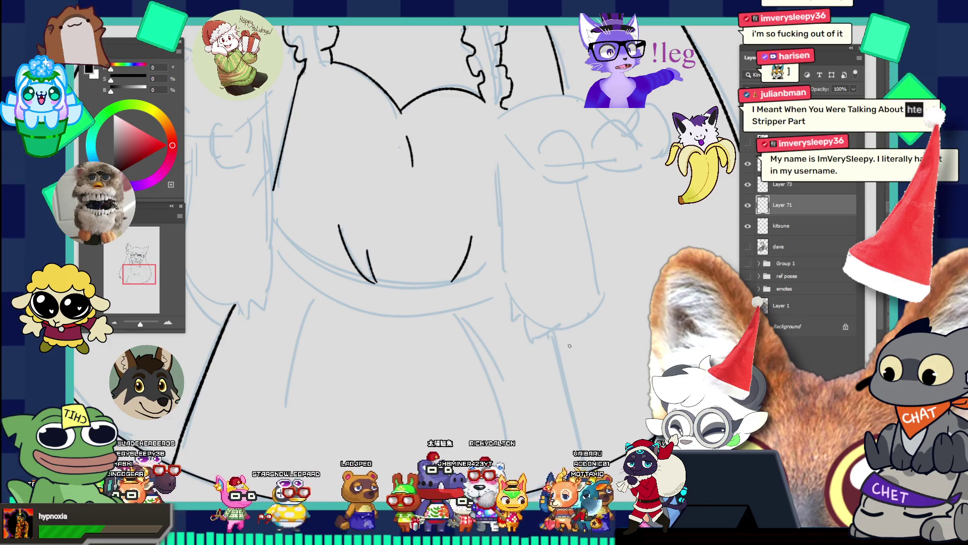
drag(558, 328, 593, 426)
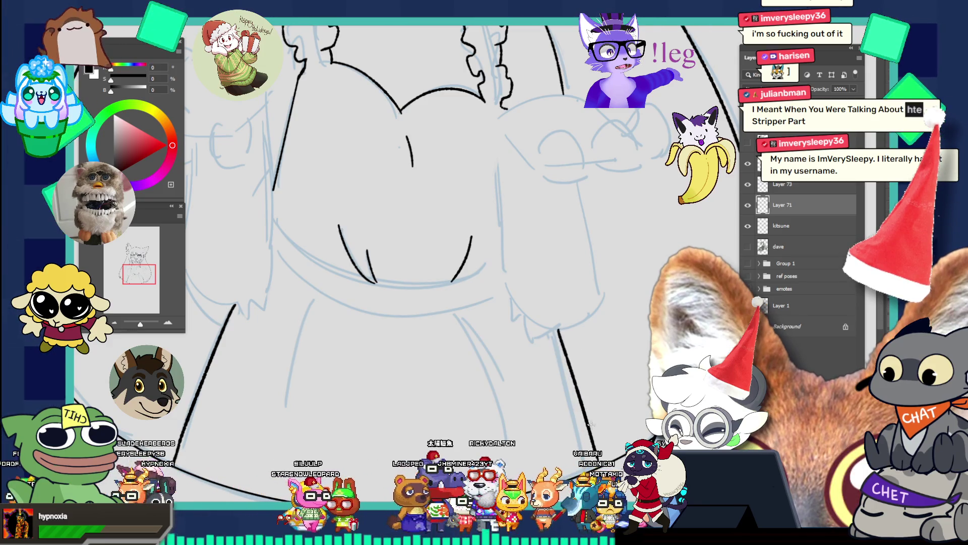
drag(558, 330, 594, 436)
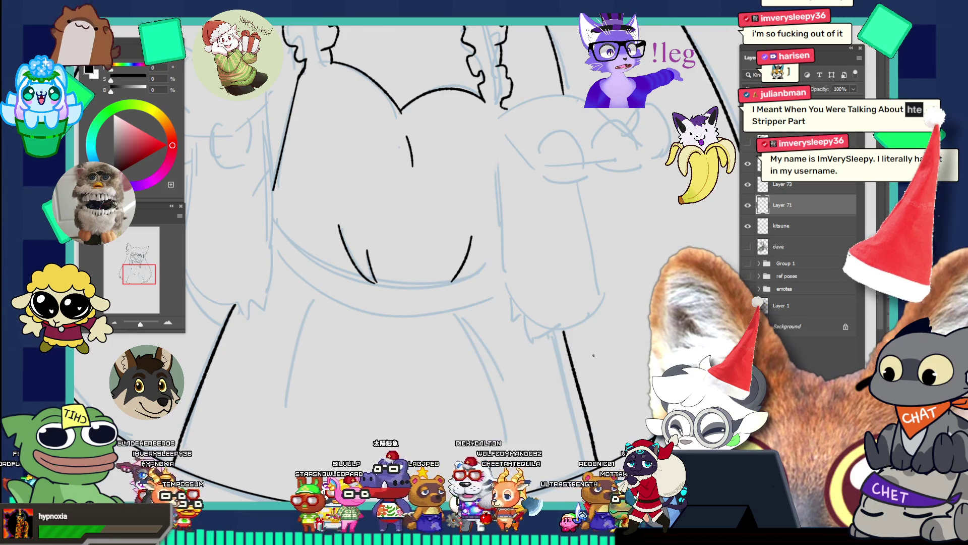
key(ctrl+0)
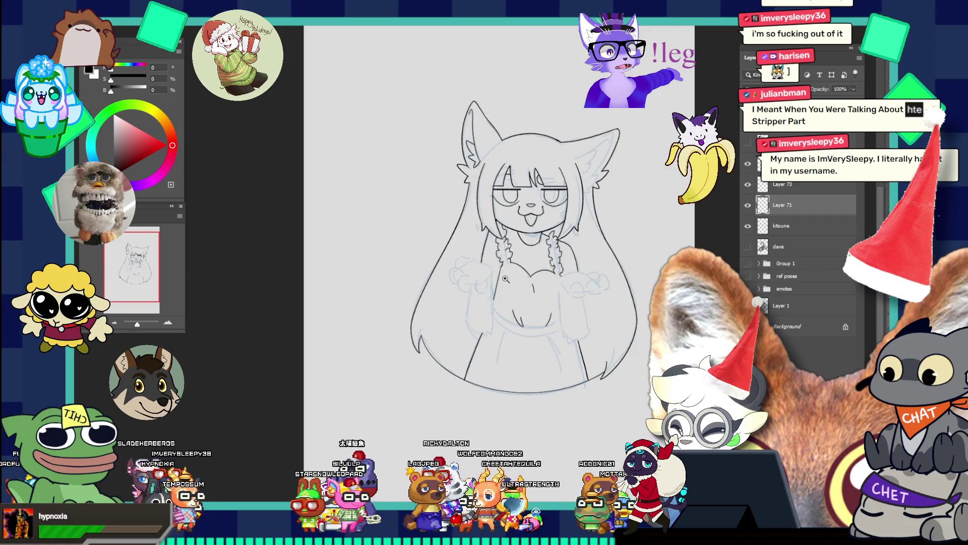
- Lengthen the inner stroke of the right ear
click(654, 177)
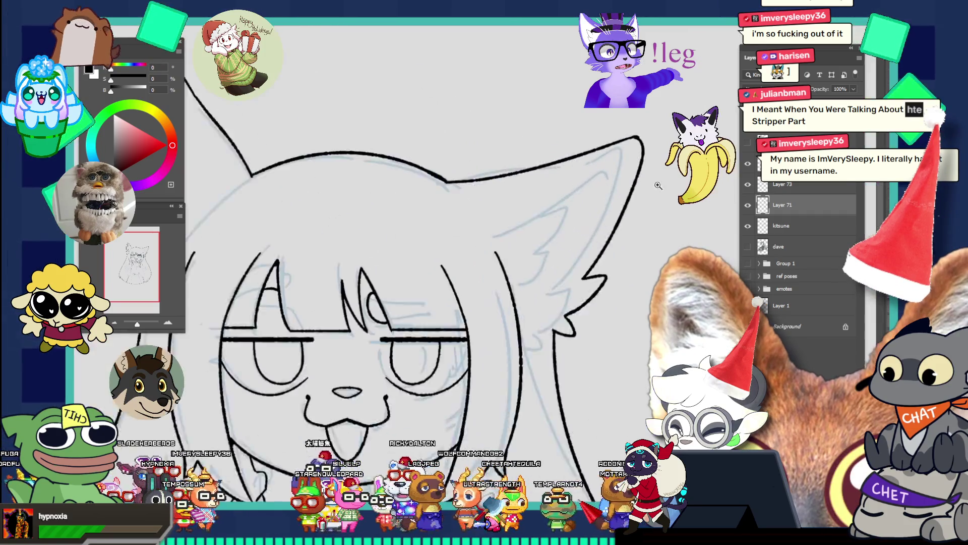
click(654, 177)
key(ctrl+0)
click(625, 169)
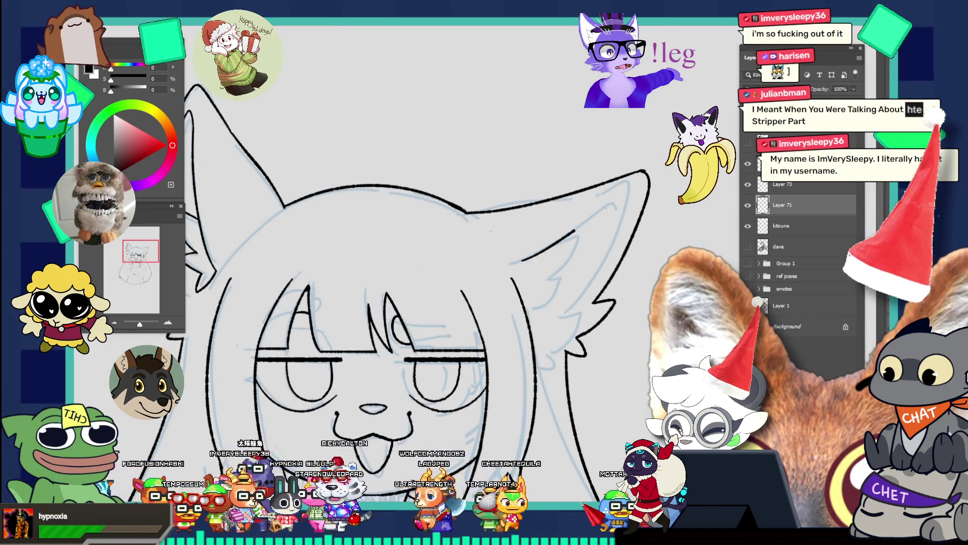
drag(590, 218, 622, 195)
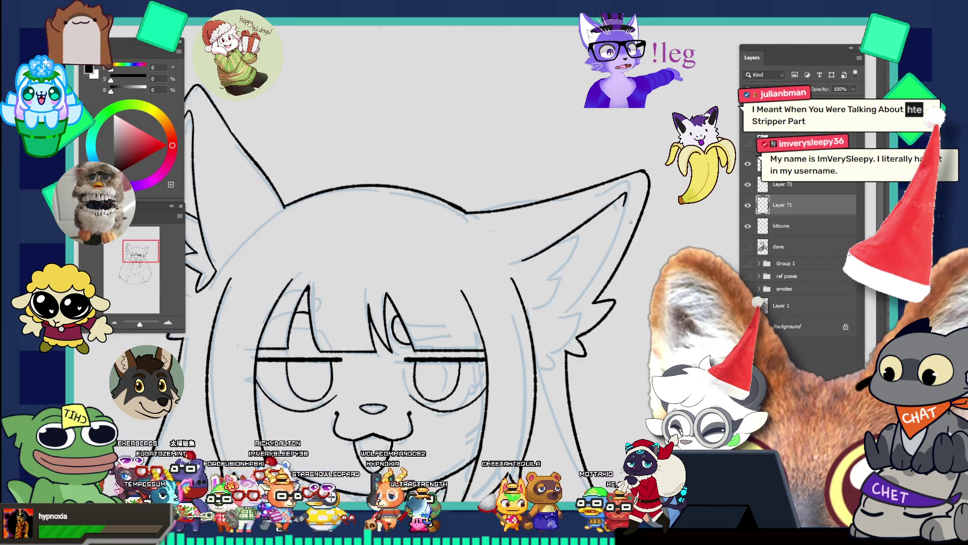
- Ink the main inner-ear fur strokes inside the right ear
click(632, 220)
drag(604, 272, 627, 266)
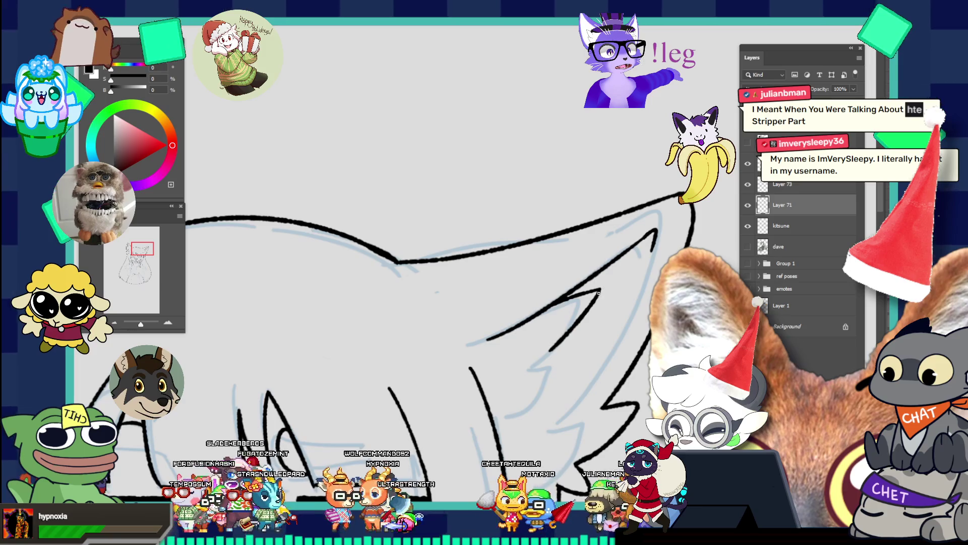
drag(606, 292, 605, 294)
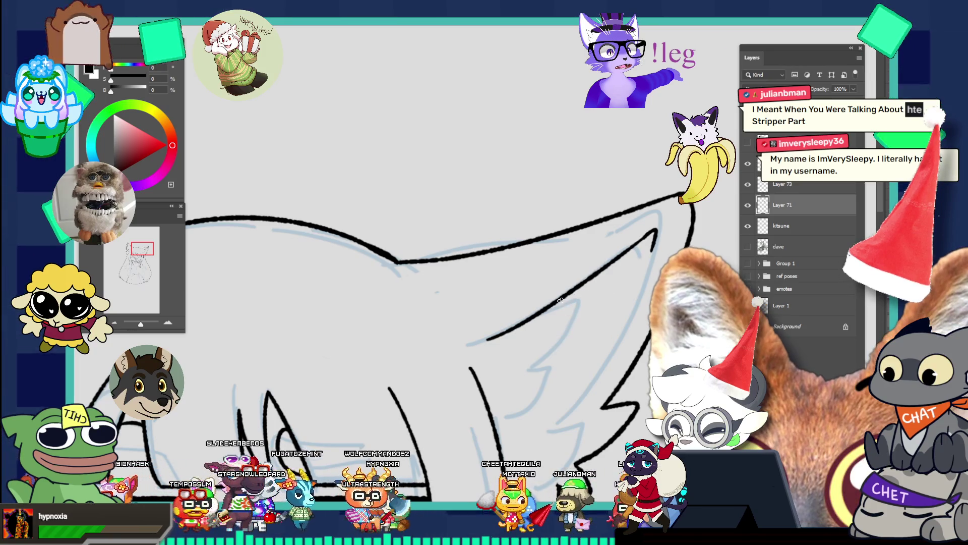
key(ctrl+z)
drag(531, 372, 561, 336)
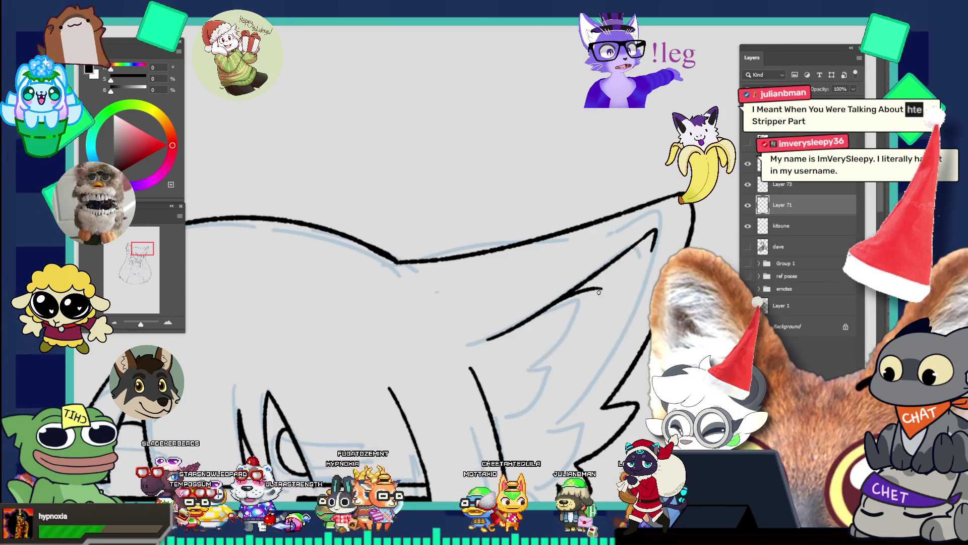
drag(601, 288, 534, 359)
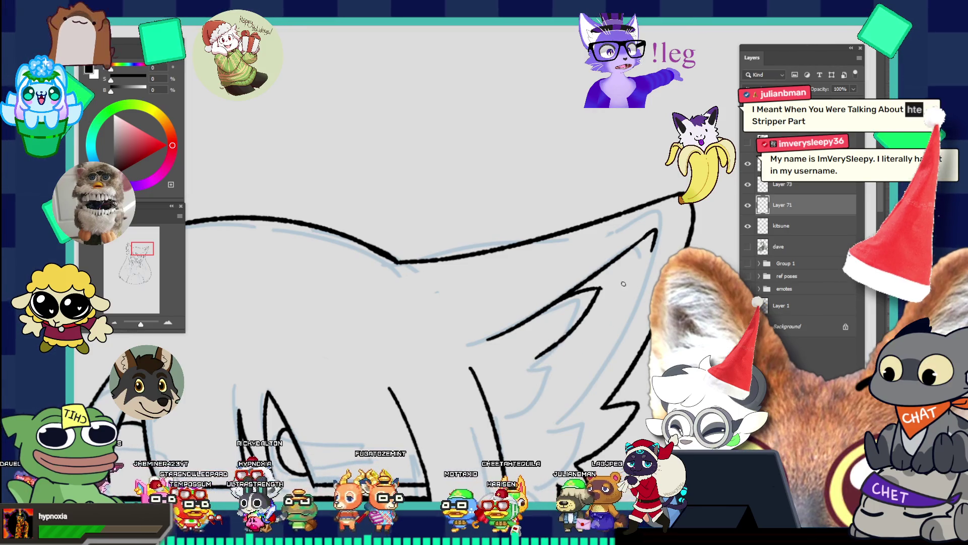
key(ctrl+z)
drag(601, 289, 521, 363)
- Add a curved fur line and zigzag fur tufts inside the right ear
key(ctrl+minus)
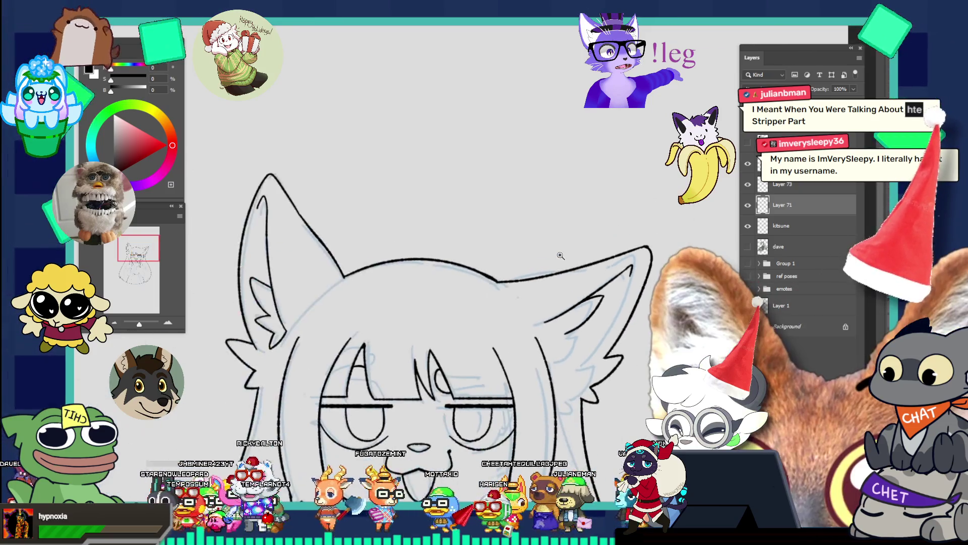
click(626, 319)
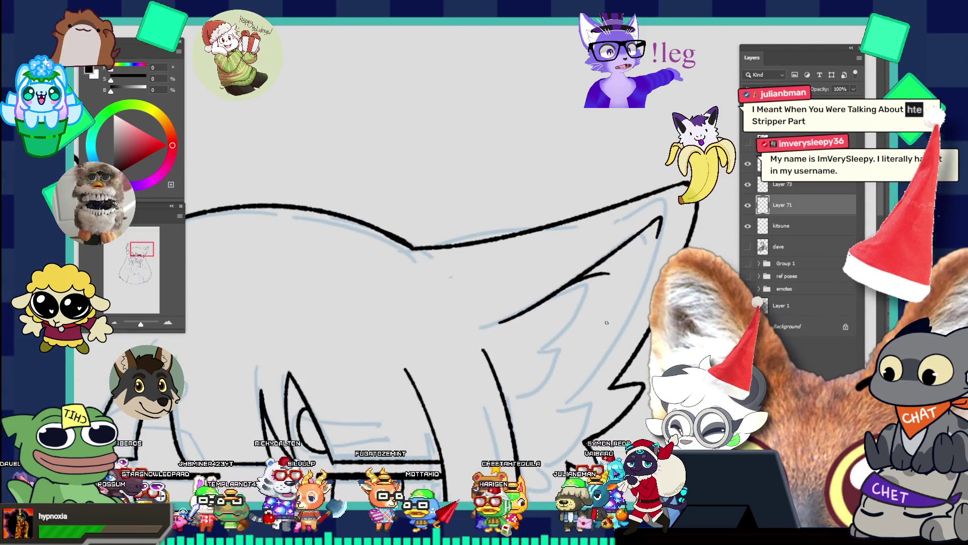
drag(607, 276, 565, 331)
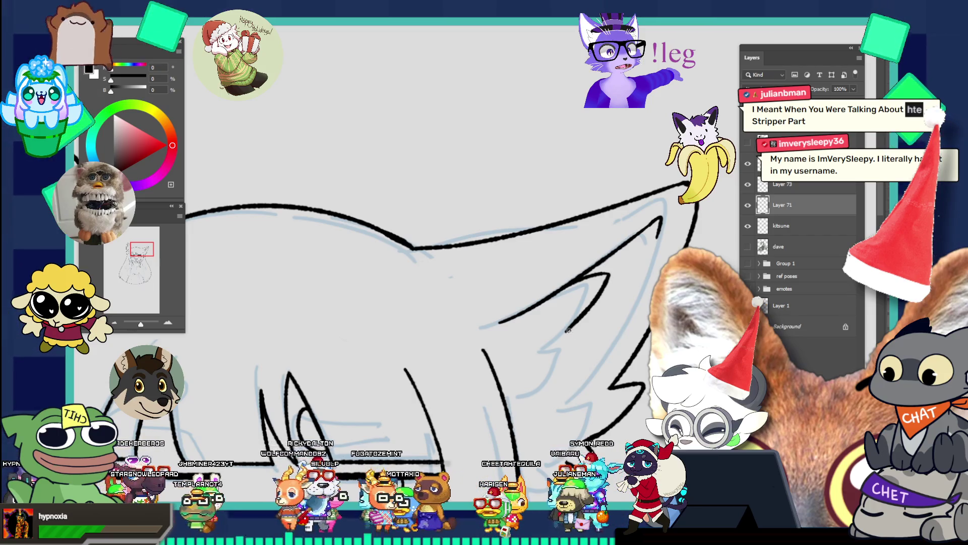
drag(547, 372, 575, 331)
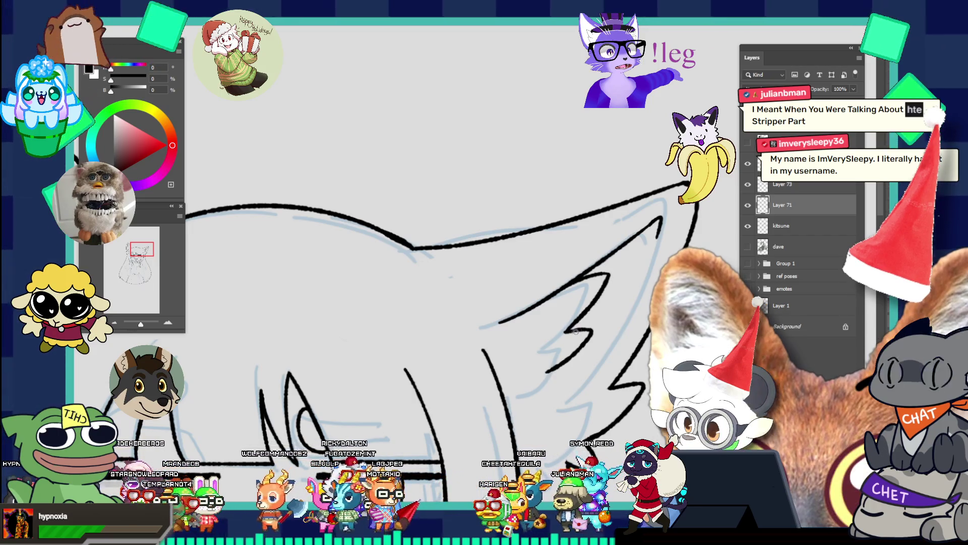
alt+click(583, 317)
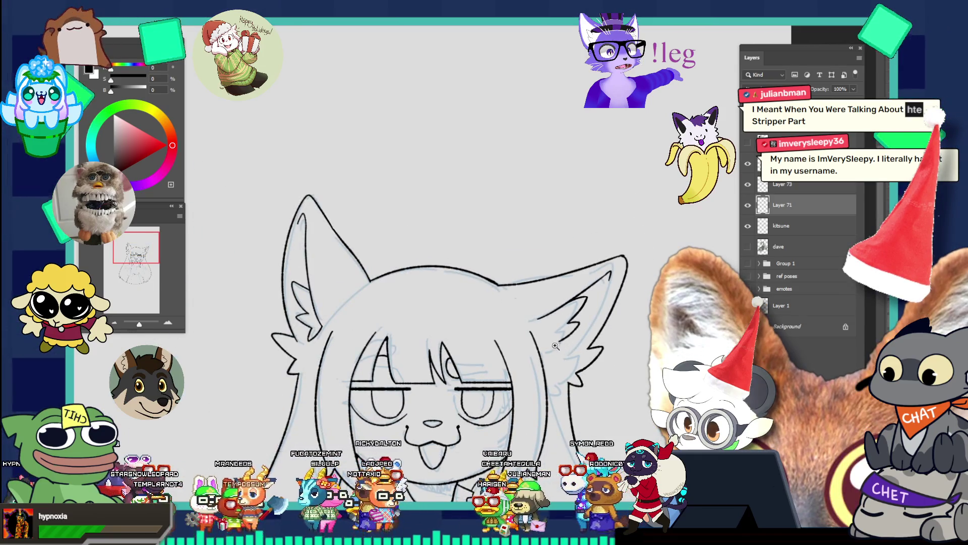
click(556, 348)
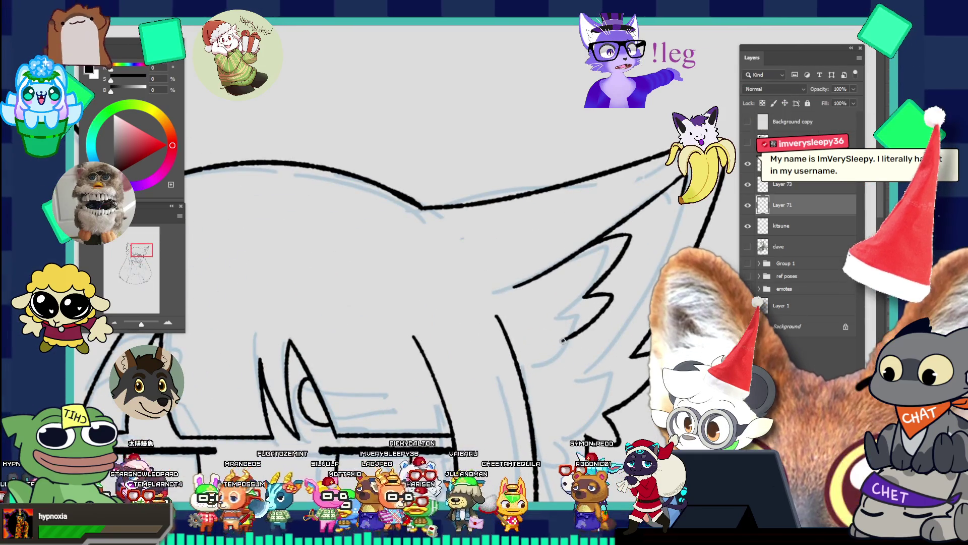
drag(563, 341, 550, 373)
key(ctrl+z)
drag(563, 340, 542, 352)
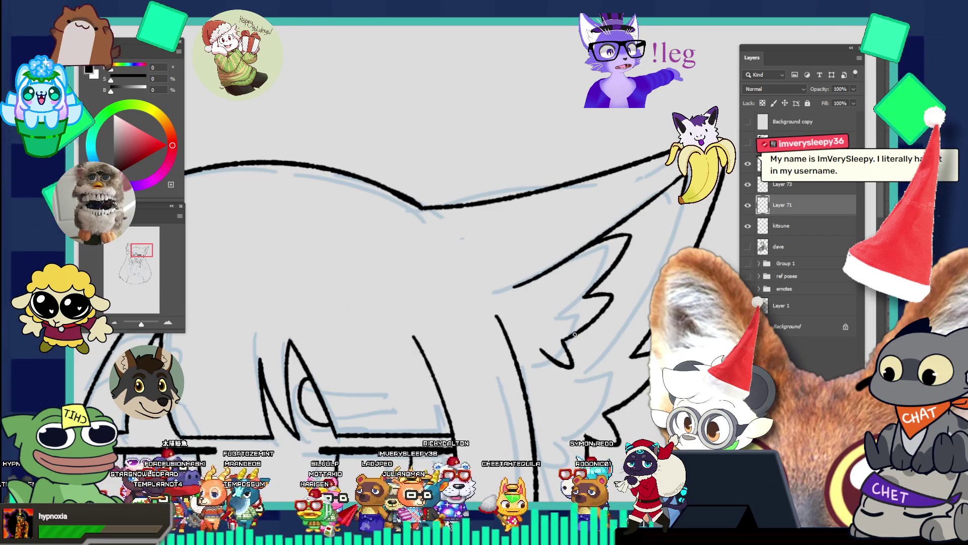
- Ink another short curved fur stroke in the ear, starting further left
key(z)
alt+click(574, 333)
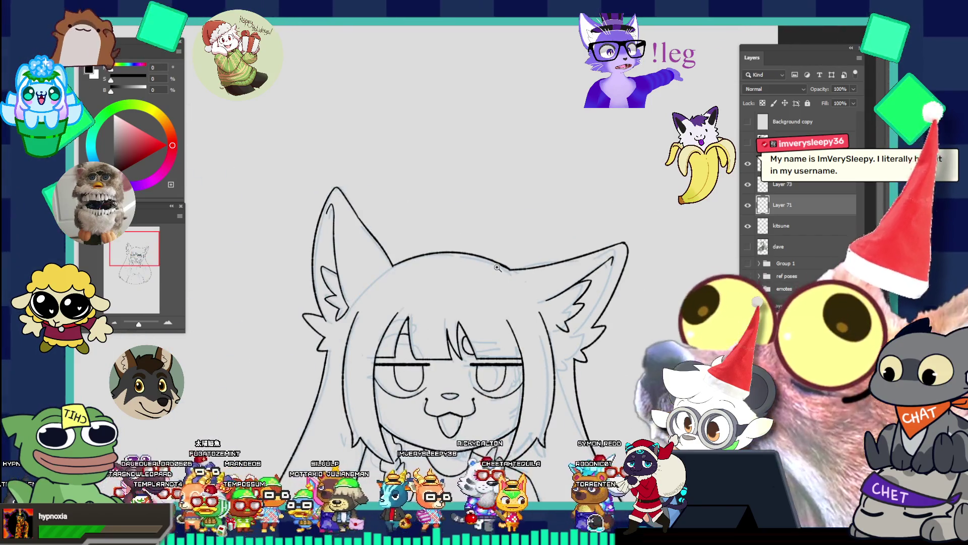
click(585, 296)
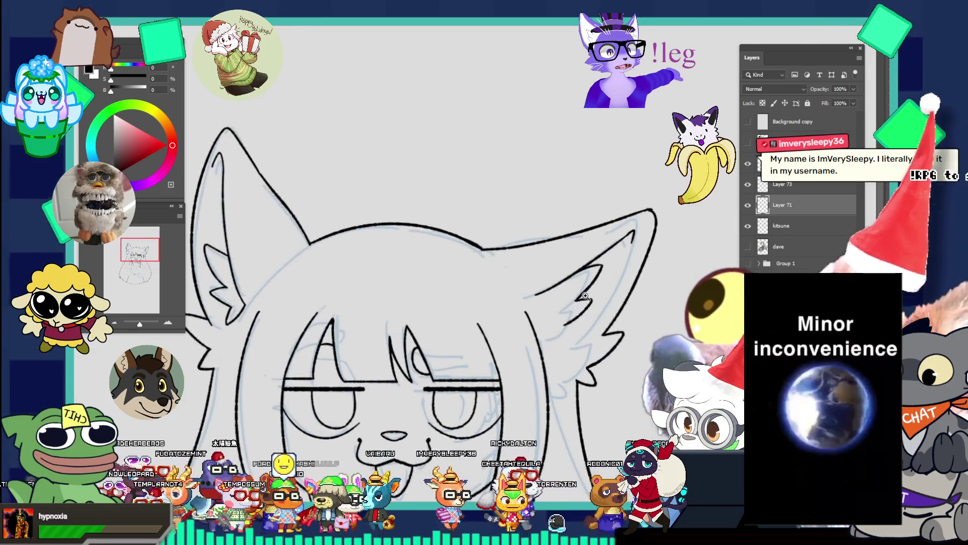
click(585, 296)
key(b)
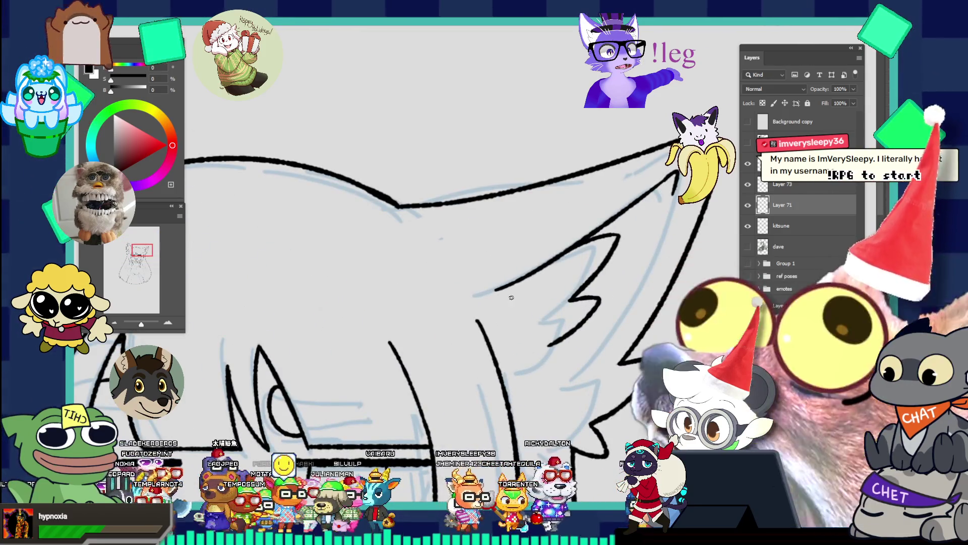
drag(494, 293, 487, 314)
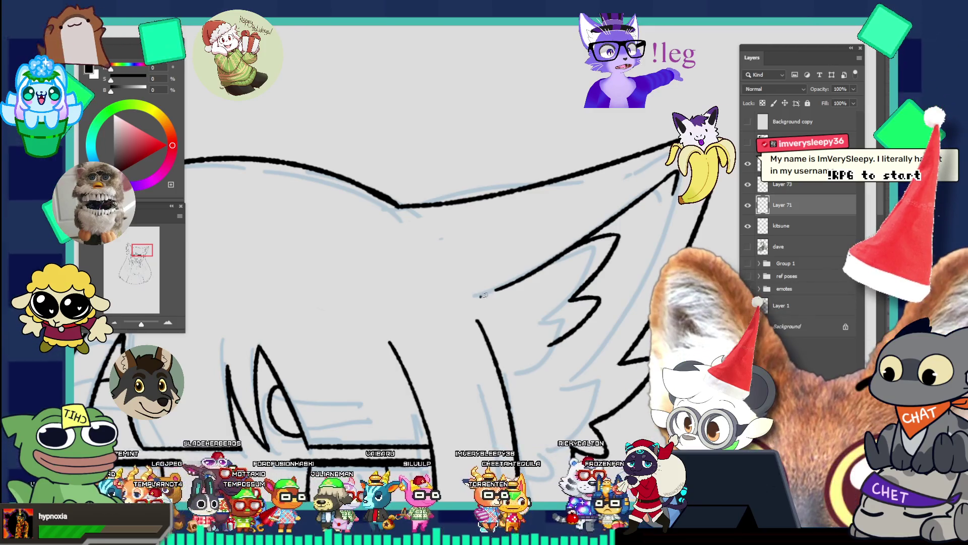
key(ctrl+z)
drag(477, 296, 524, 272)
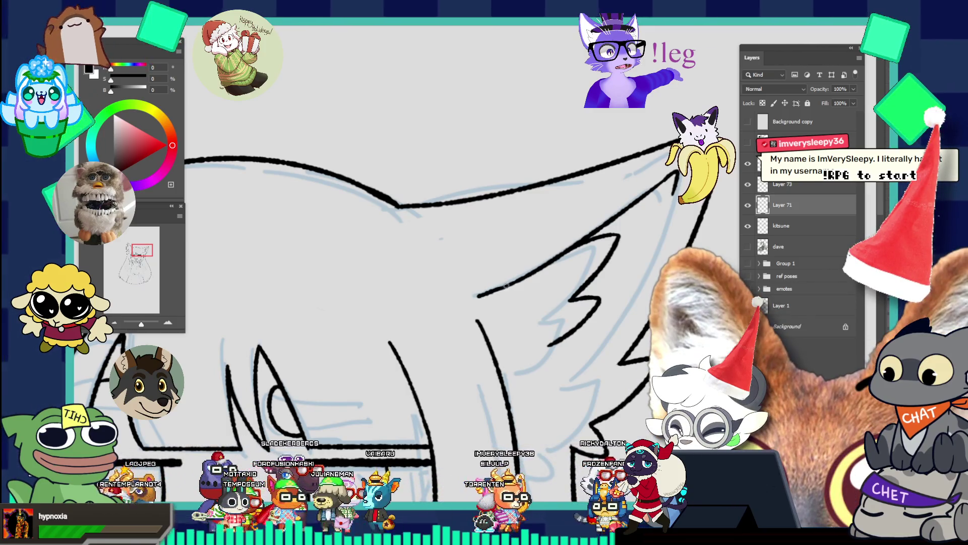
- Erase the lower zigzag part of the ear stroke and return to a smaller brush
key(z)
alt+click(525, 273)
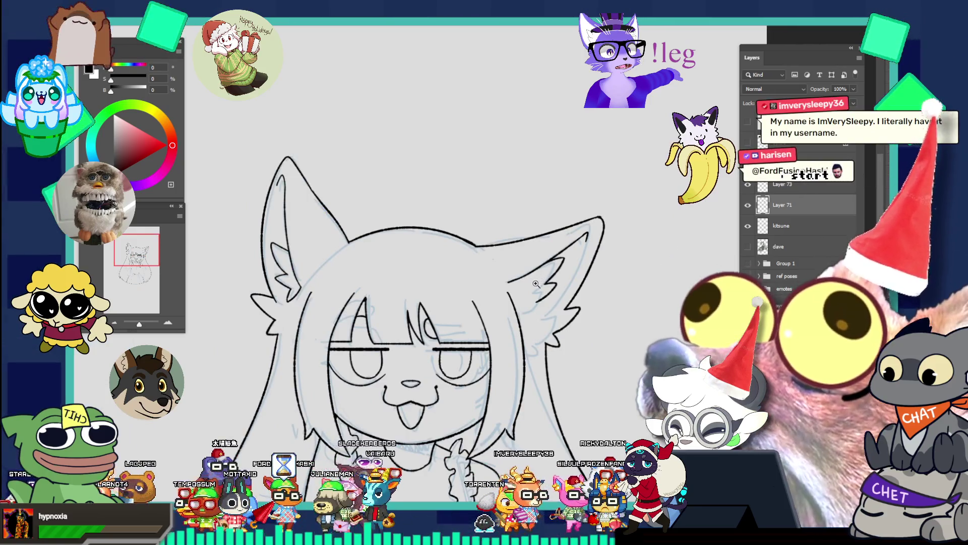
click(562, 308)
alt+click(562, 308)
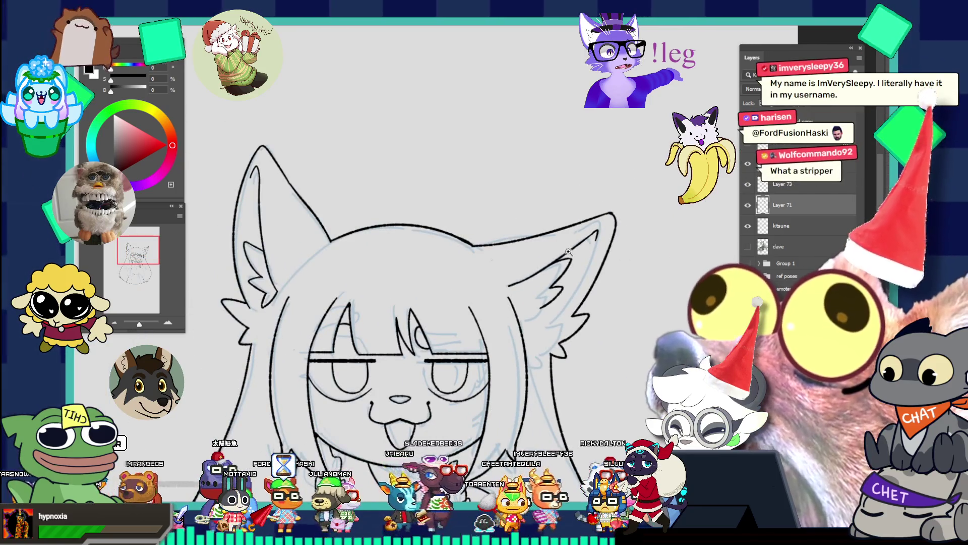
click(593, 317)
drag(579, 343, 578, 313)
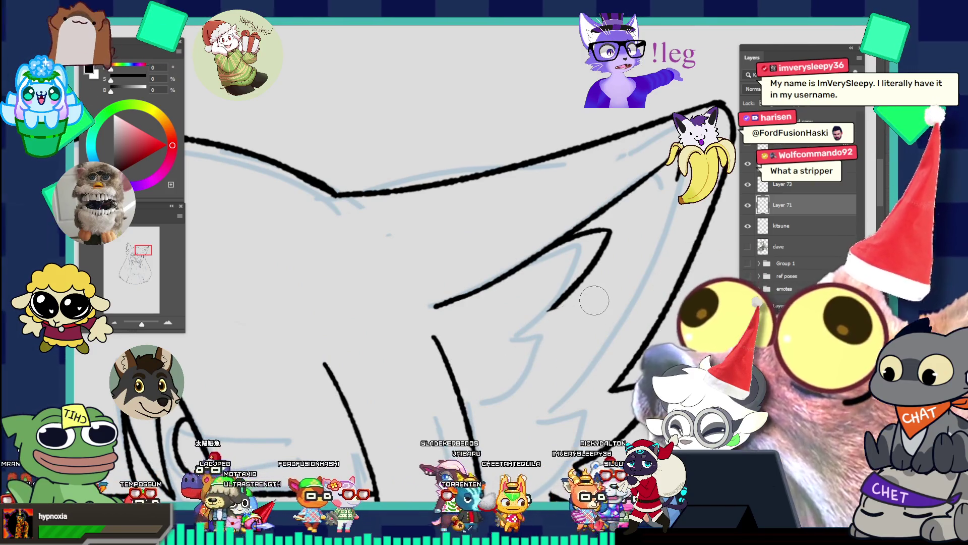
key(b)
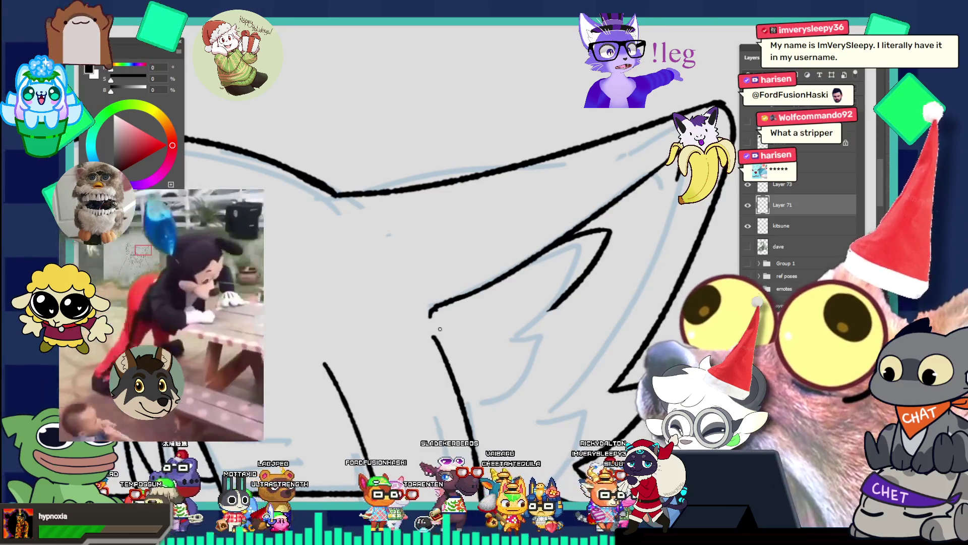
scroll(403, 251, down, 3)
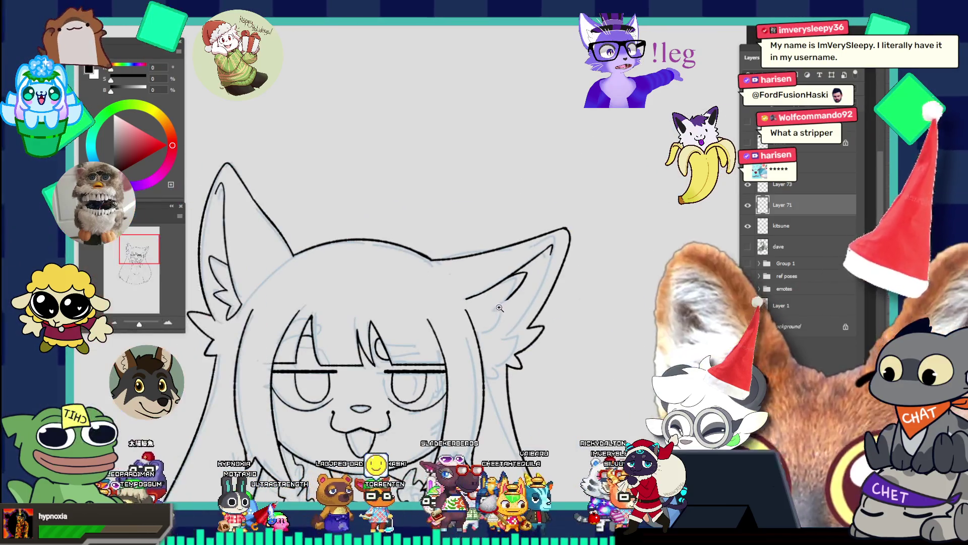
scroll(498, 295, up, 3)
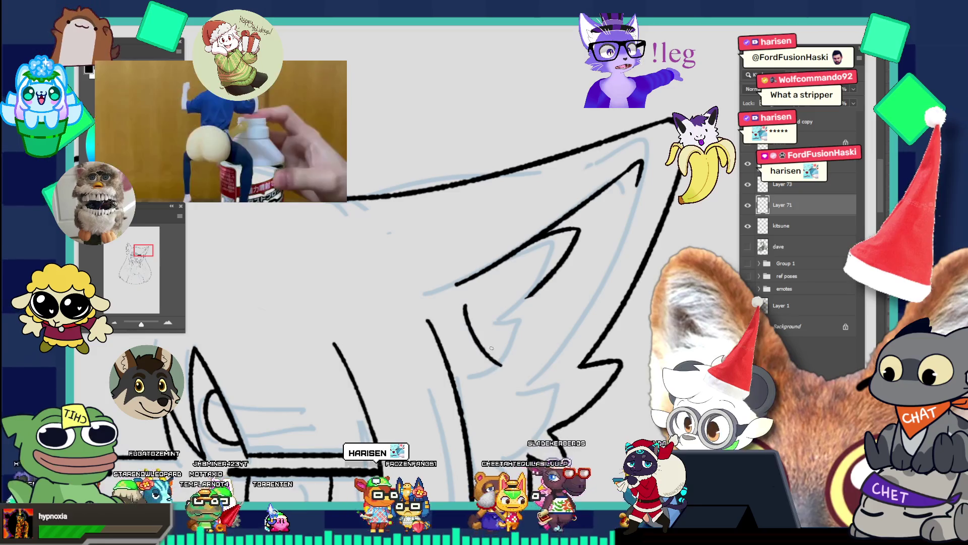
- Ink a long black fur line curving down inside the right ear
drag(455, 289, 496, 387)
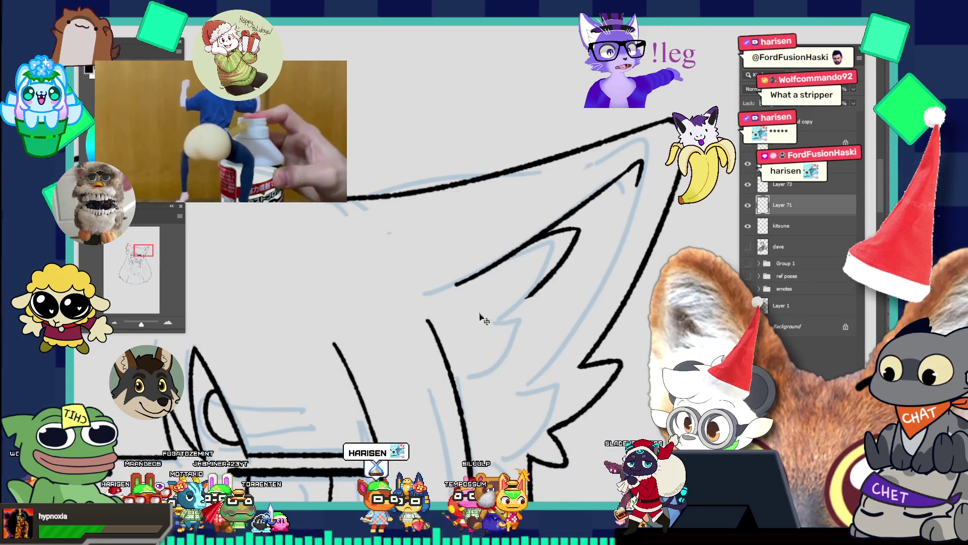
key(ctrl+0)
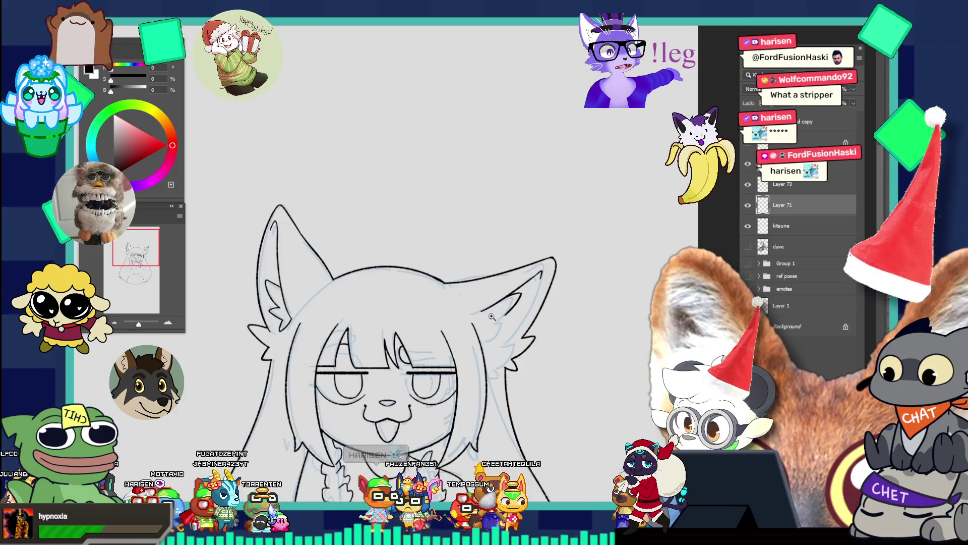
click(490, 319)
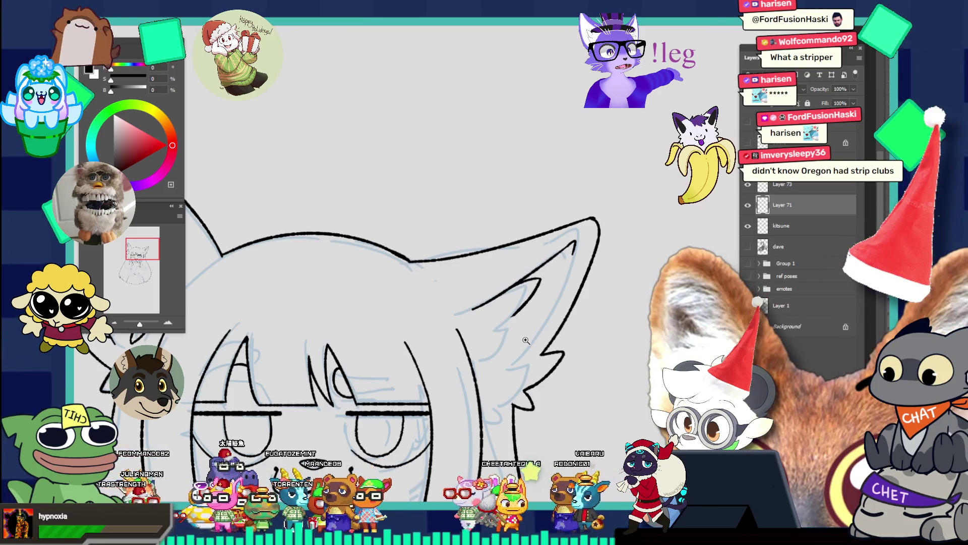
click(526, 340)
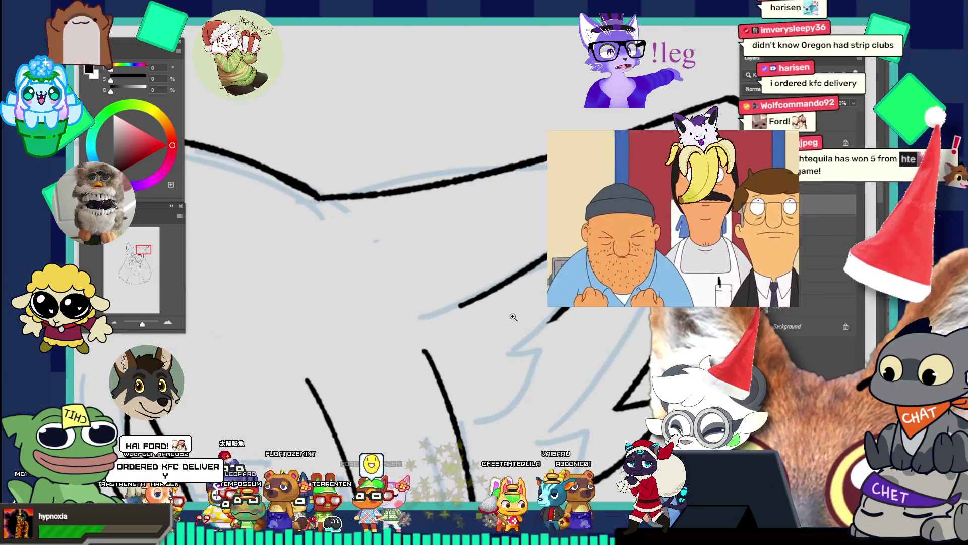
alt+click(513, 316)
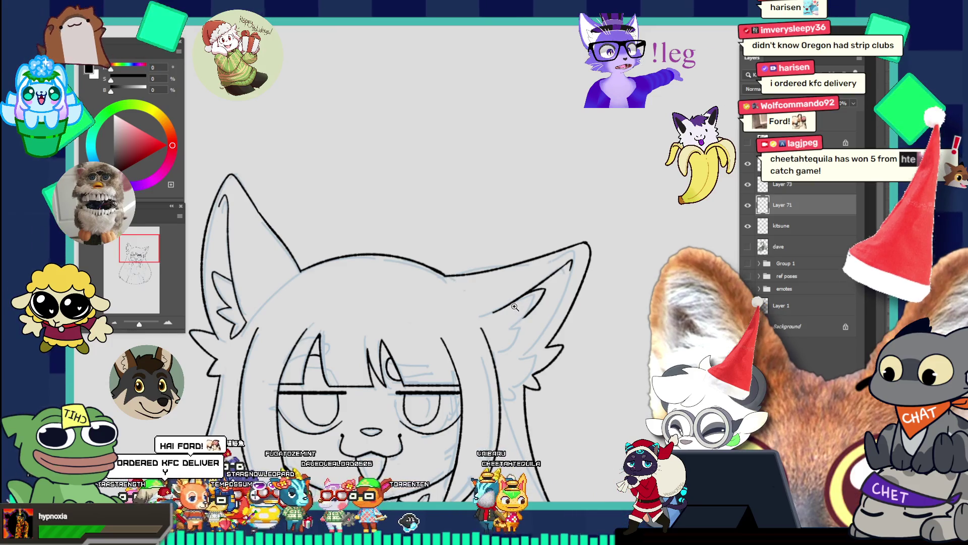
click(521, 314)
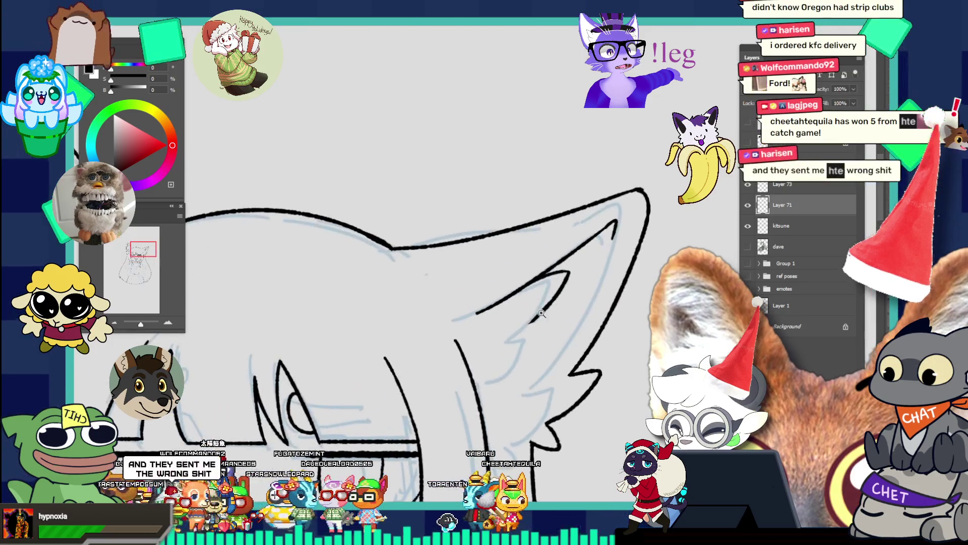
alt+click(493, 300)
click(515, 333)
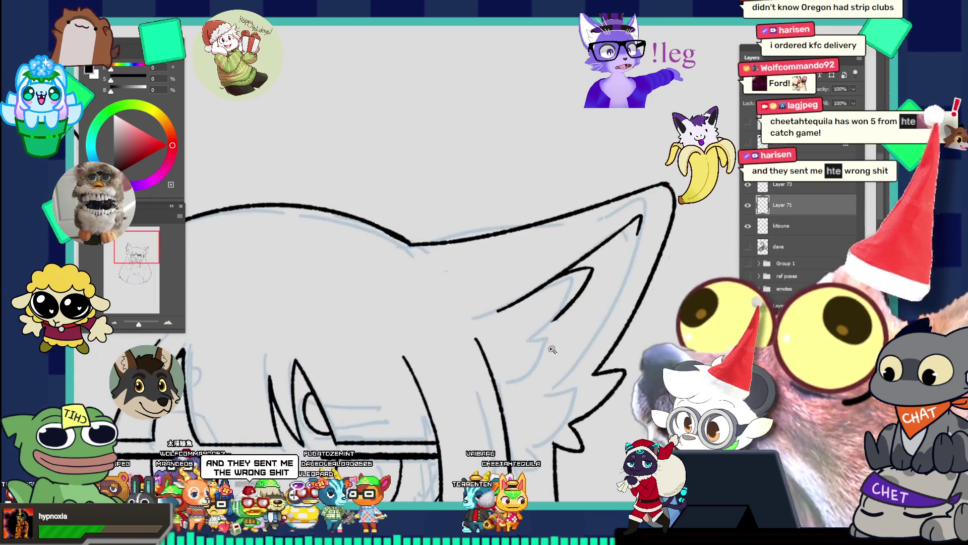
- Try a short extension stroke on the ear line, then undo it
key(b)
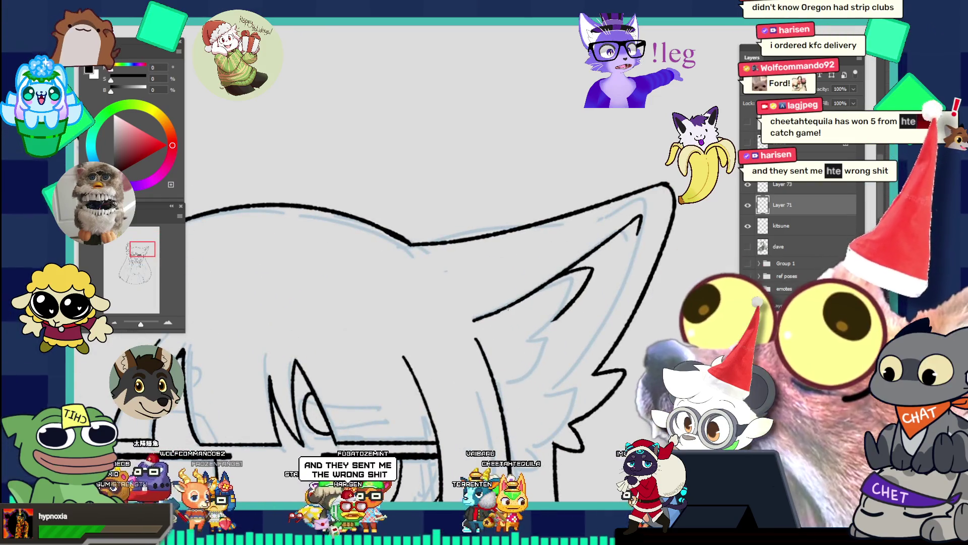
drag(476, 319, 507, 305)
key(ctrl+z)
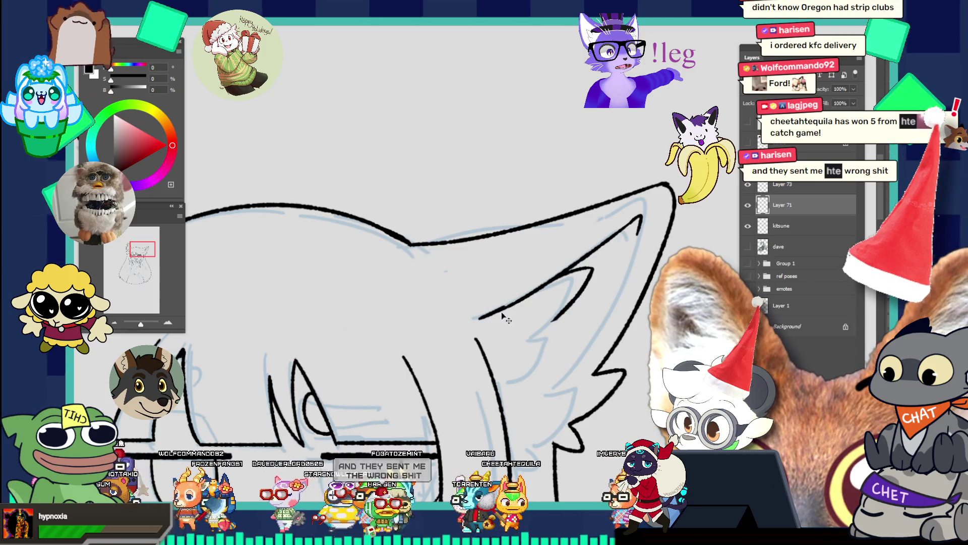
key(ctrl+z)
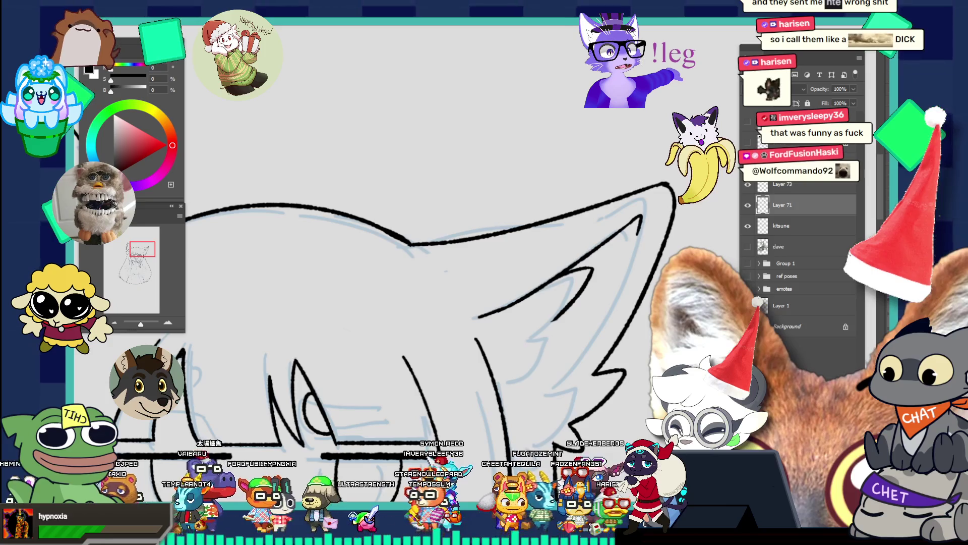
key(ctrl+minus)
key(ctrl+minus)
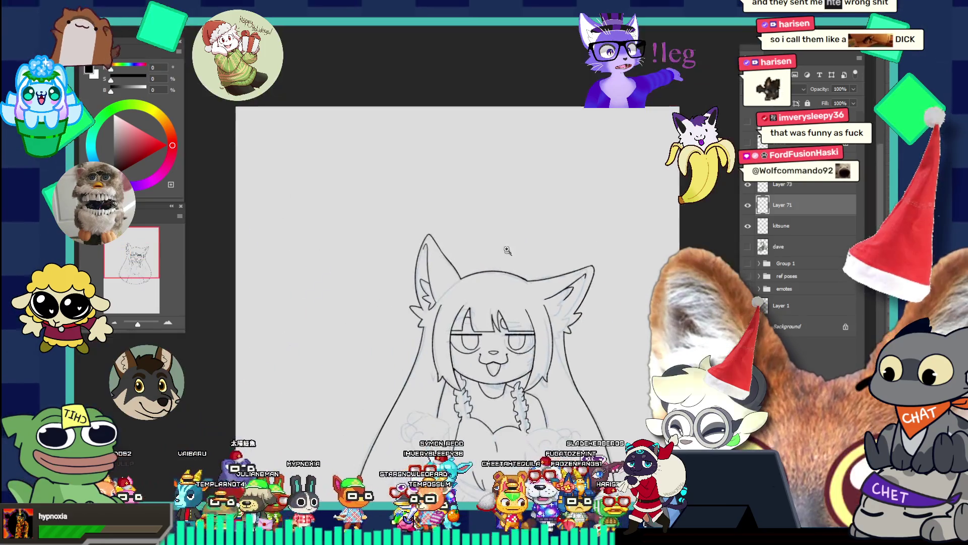
- Extend the right ear's ink line down and to the right
alt+click(554, 294)
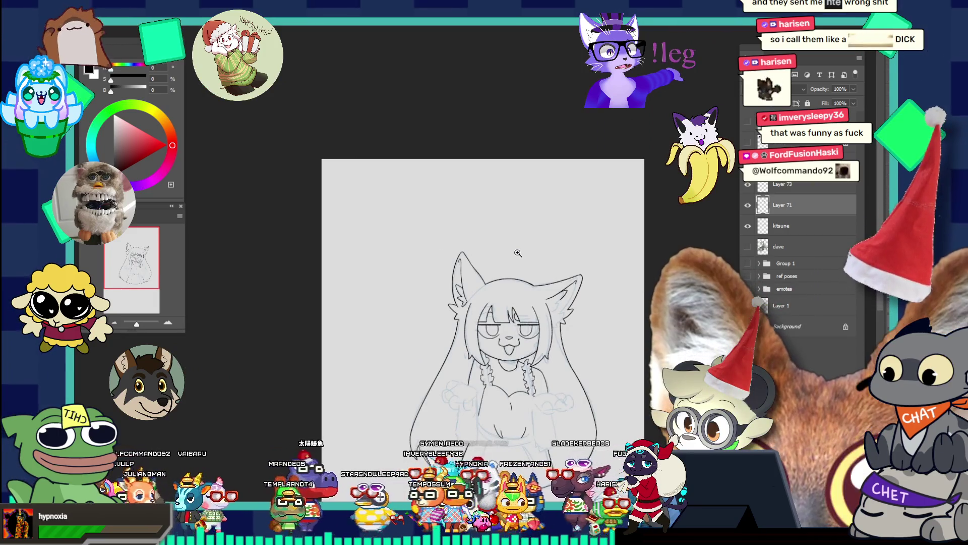
key(ctrl+plus)
key(ctrl+plus)
key(ctrl+plus)
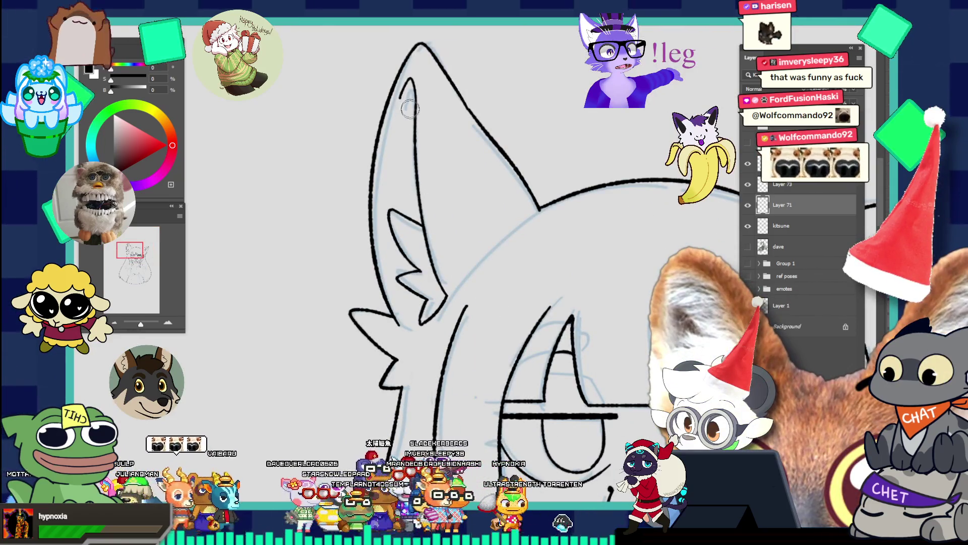
key(ctrl+minus)
key(ctrl+minus)
key(ctrl+minus)
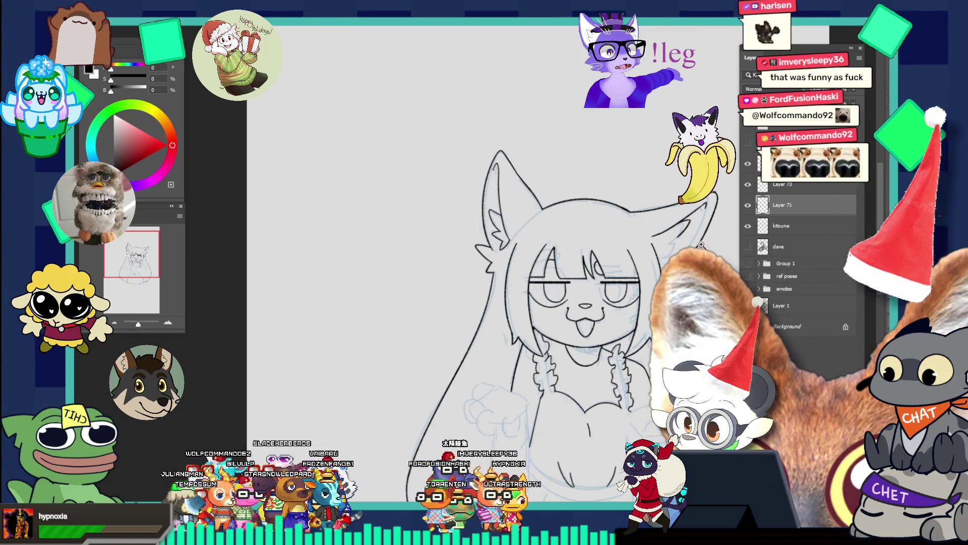
key(ctrl+plus)
click(653, 233)
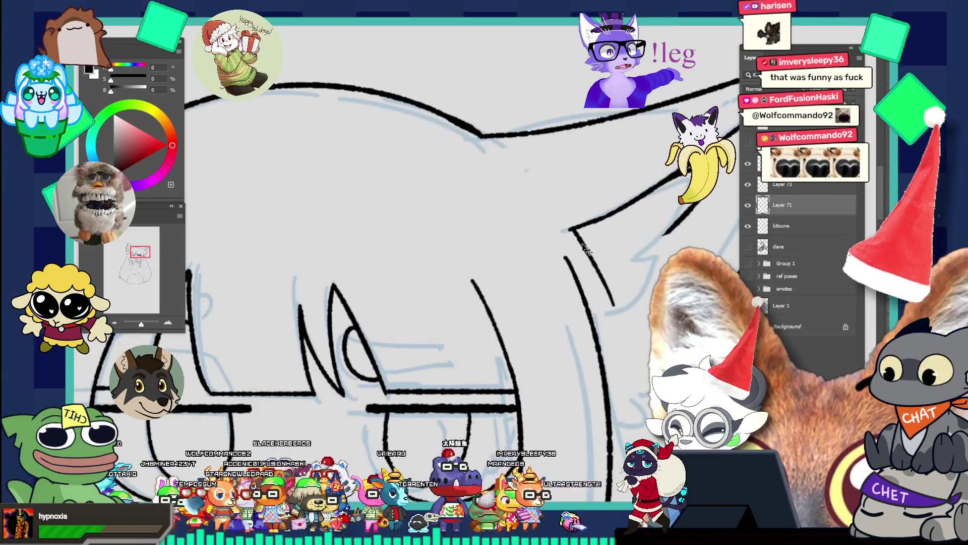
drag(572, 228, 611, 311)
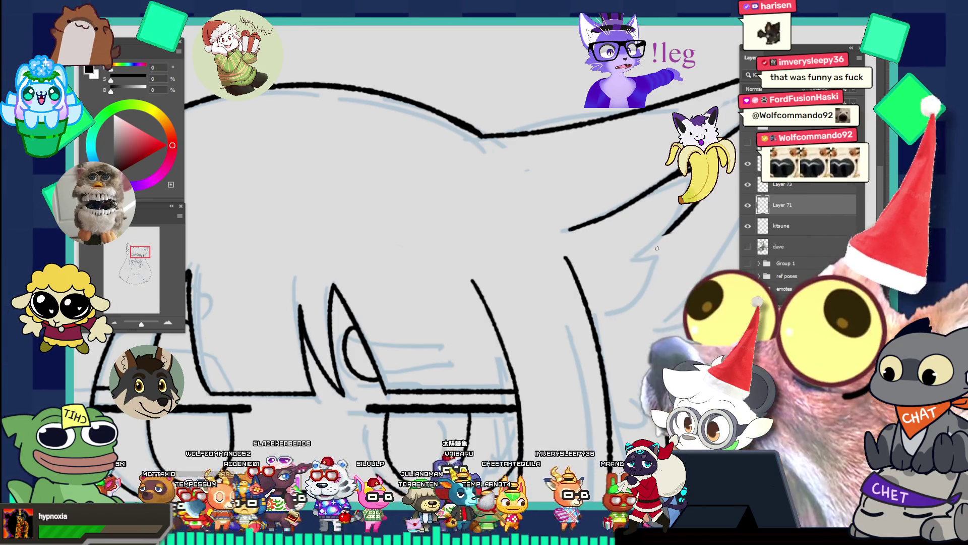
- Redraw the lower ear outline stroke slightly lower and to the left
alt+click(666, 243)
mouse_move(591, 206)
mouse_down()
mouse_move(555, 208)
mouse_move(680, 225)
mouse_up()
key(b)
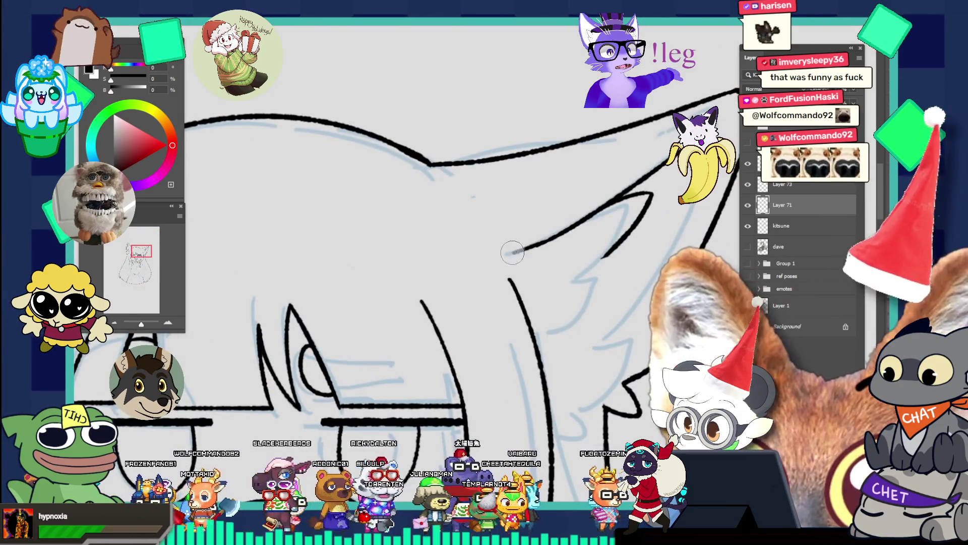
scroll(622, 217, down, 3)
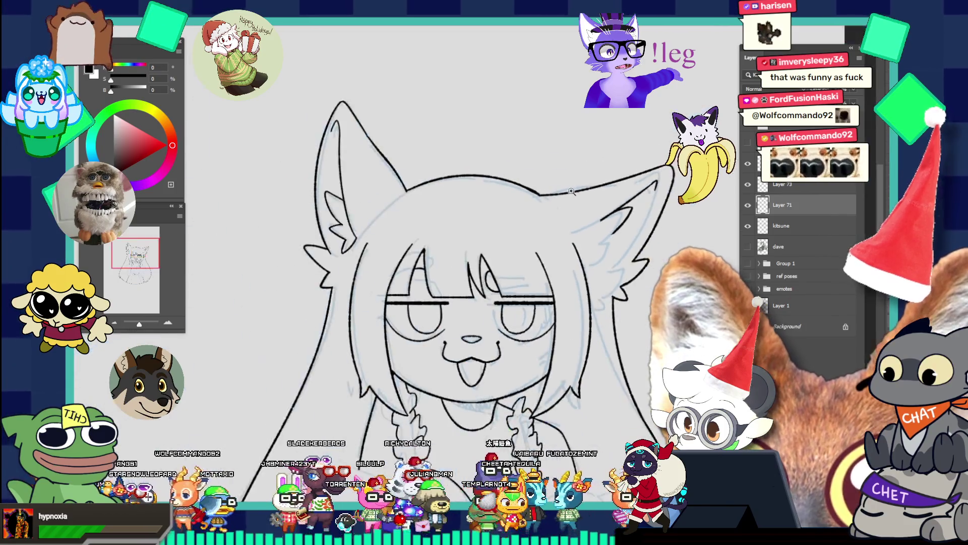
scroll(678, 179, up, 3)
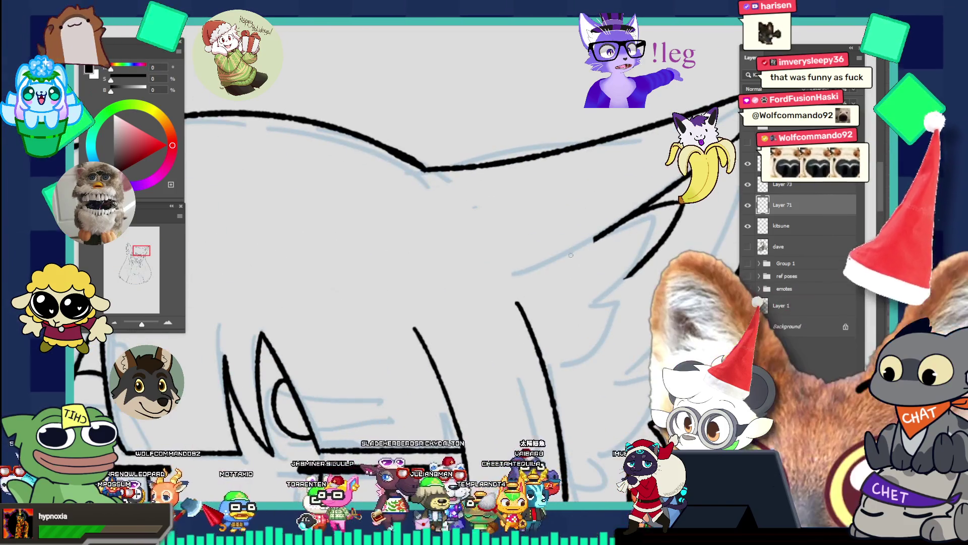
key(ctrl+z)
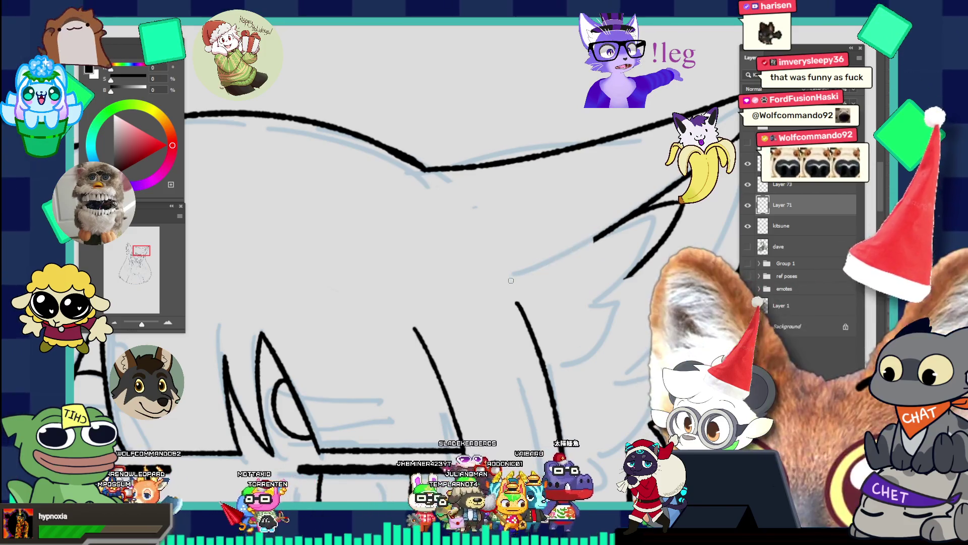
drag(519, 278, 596, 241)
- Try a short line at the right ear tip, then undo it
scroll(625, 218, down, 3)
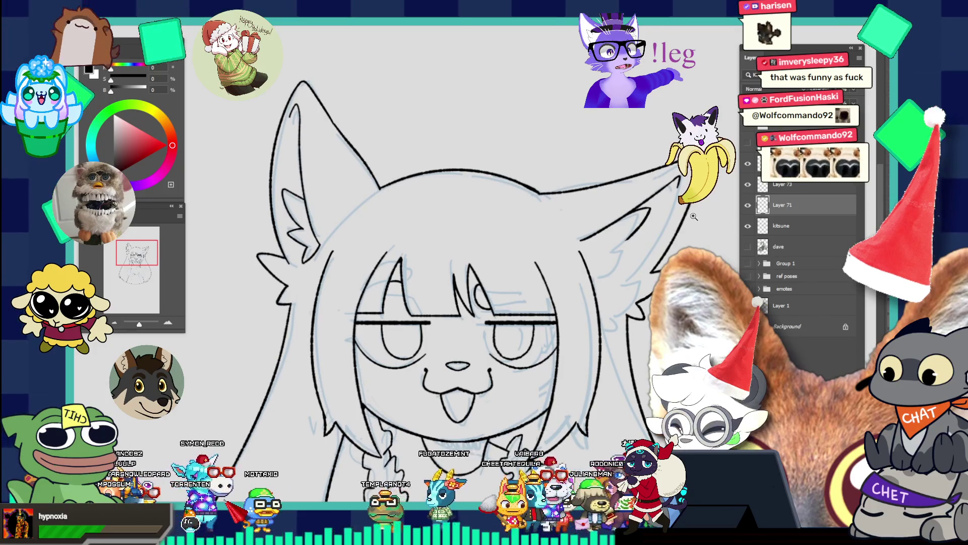
scroll(681, 210, up, 3)
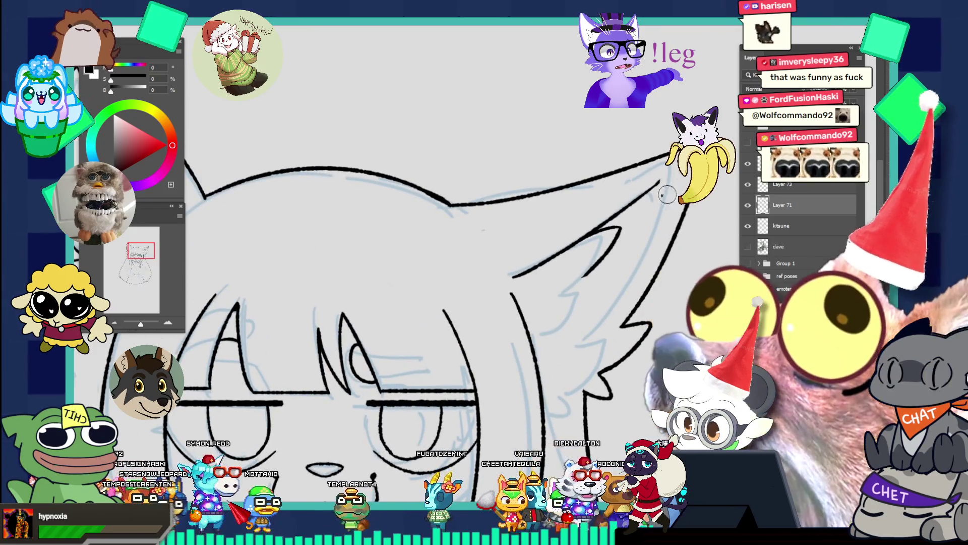
scroll(684, 177, up, 2)
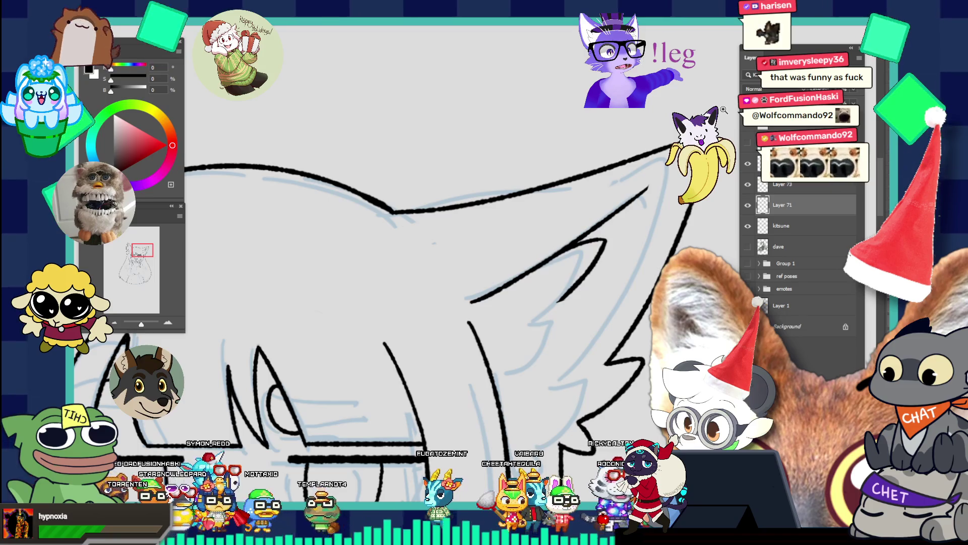
drag(664, 177, 672, 207)
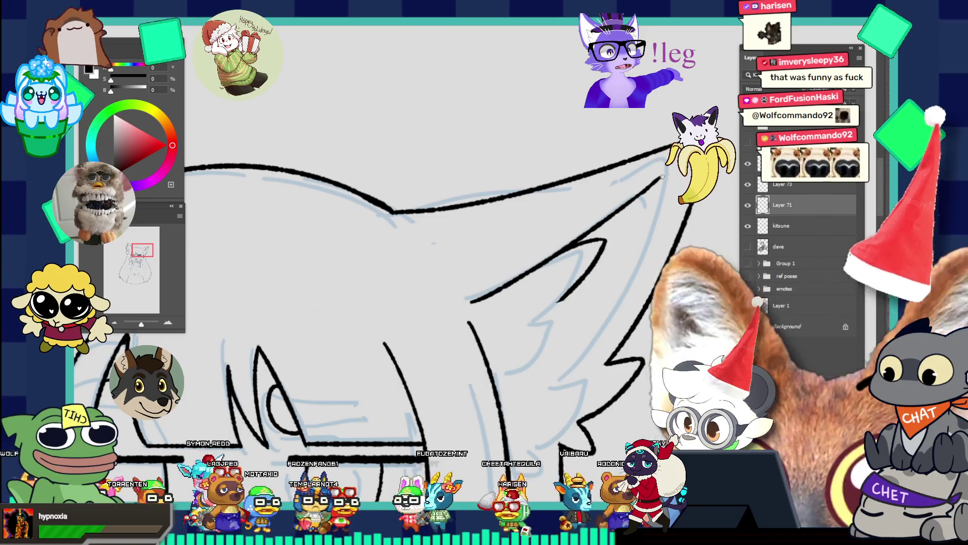
key(ctrl+z)
key(v)
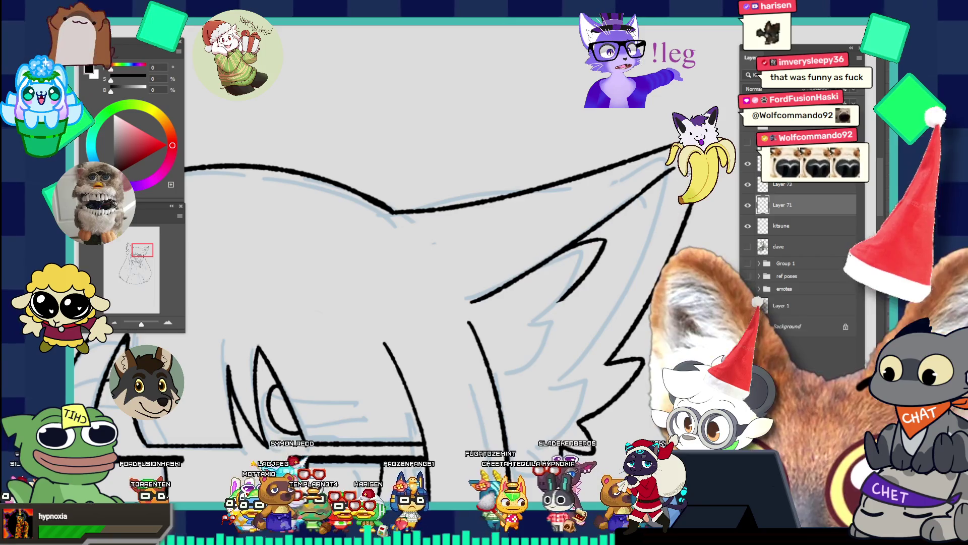
scroll(600, 138, down, 5)
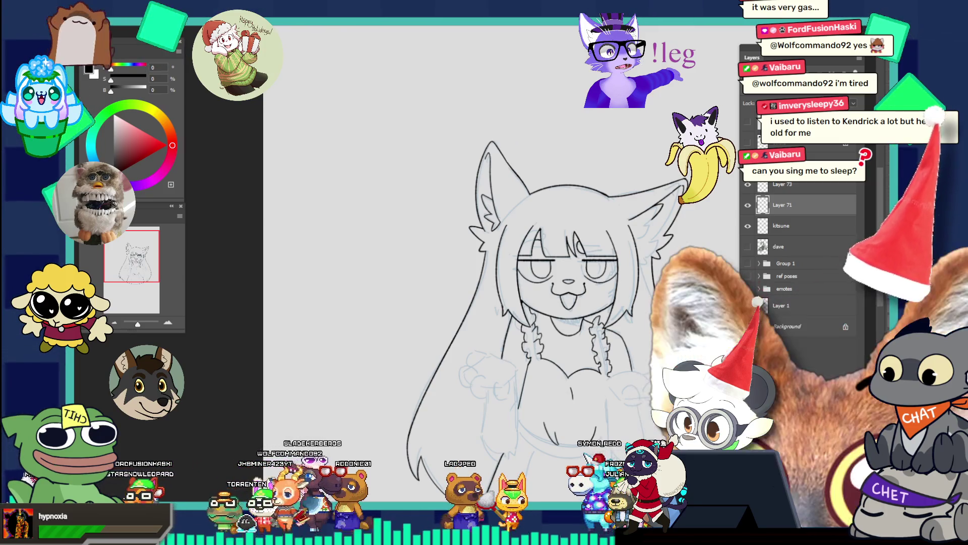
- Ink the curved line under the chest, redrawing it several times until it sits right
scroll(637, 384, up, 2)
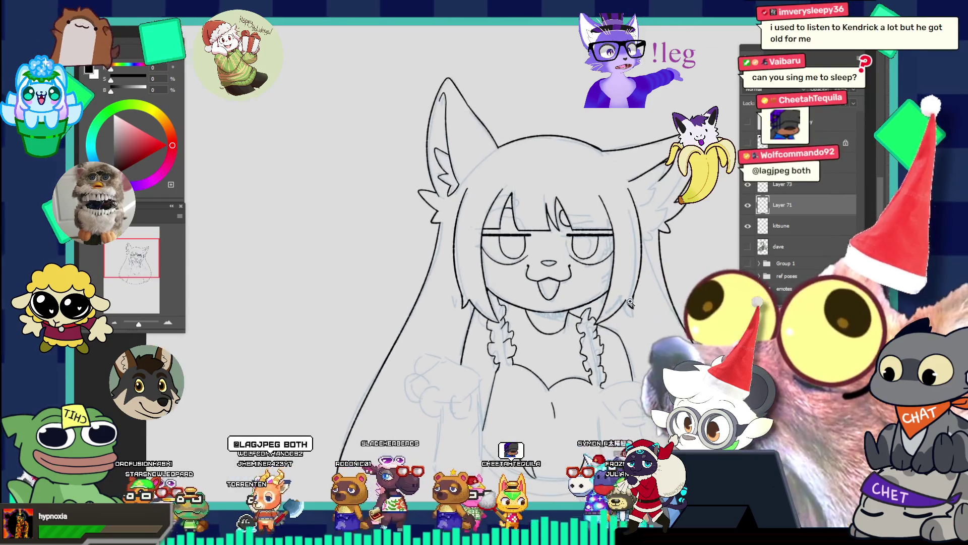
scroll(637, 384, down, 5)
scroll(637, 384, up, 4)
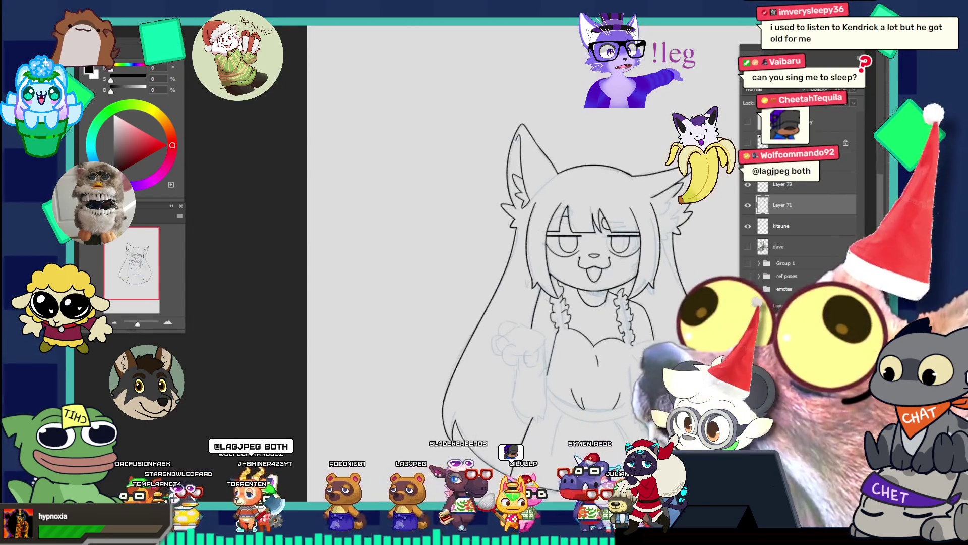
scroll(600, 428, up, 4)
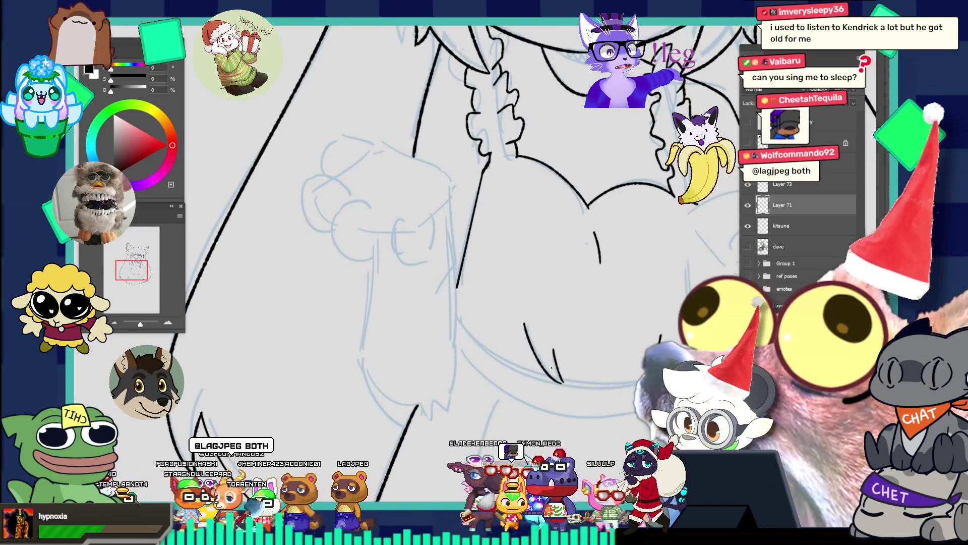
drag(457, 317, 552, 383)
key(ctrl+z)
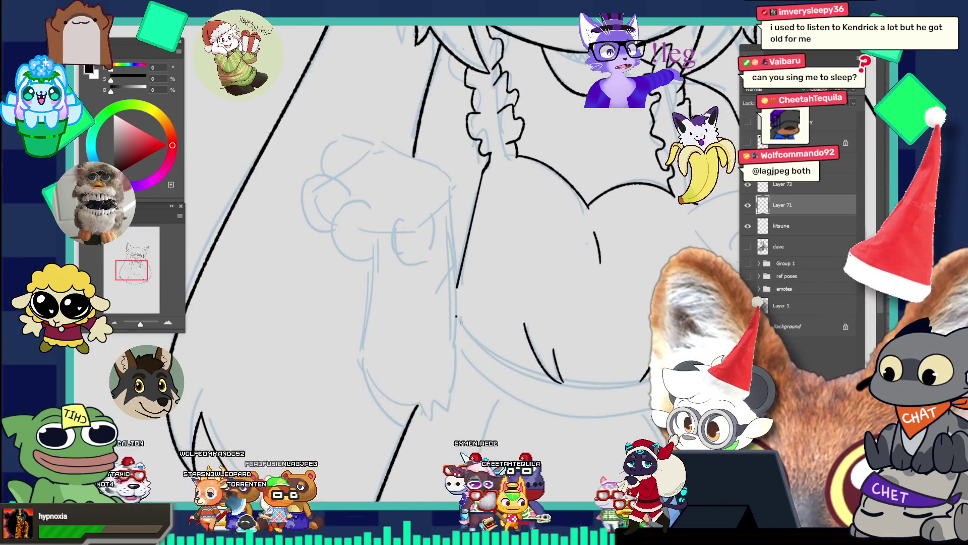
drag(456, 316, 552, 383)
key(ctrl+z)
drag(453, 309, 549, 374)
drag(453, 314, 550, 382)
key(ctrl+z)
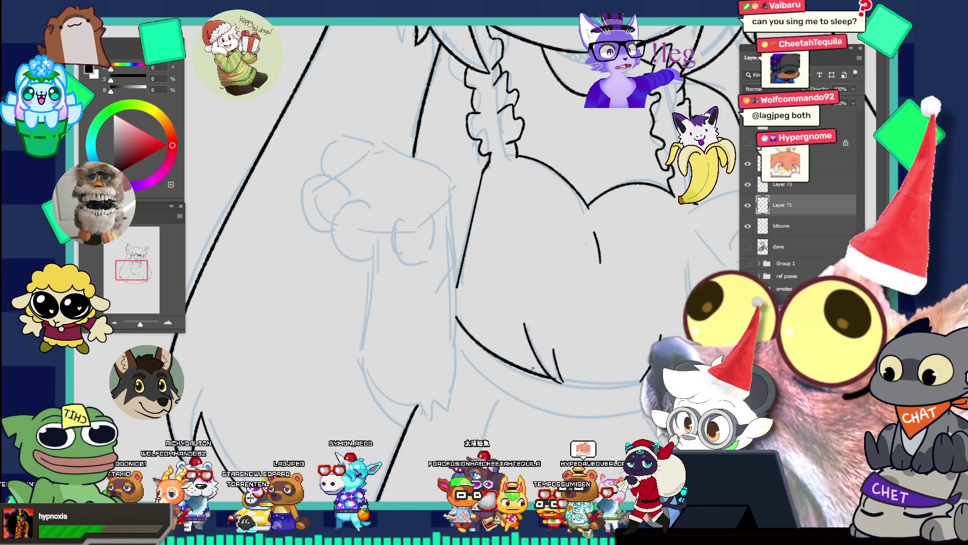
key(ctrl+z)
drag(456, 317, 547, 382)
key(ctrl+z)
drag(459, 318, 546, 383)
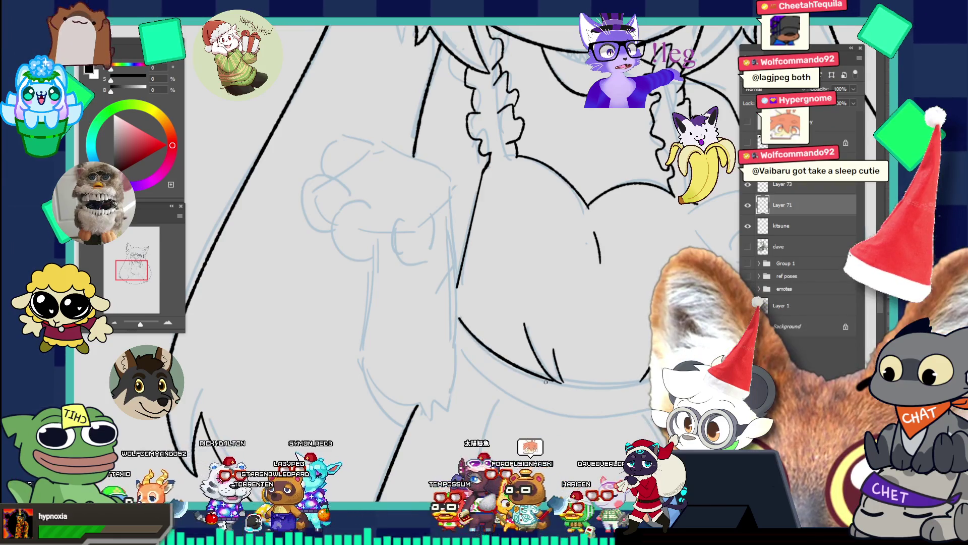
- Shrink the brush and add short strokes beneath the chest curve
drag(579, 325, 524, 276)
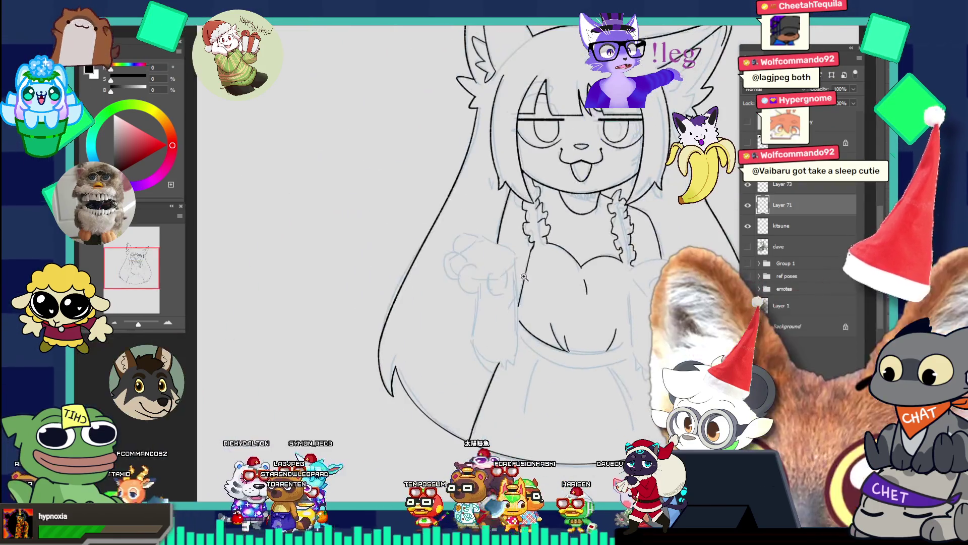
click(613, 348)
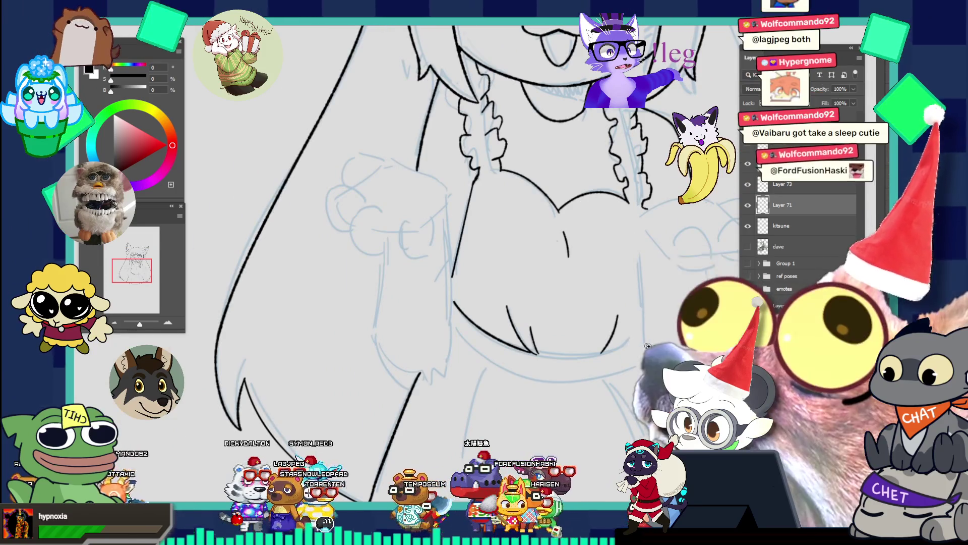
click(664, 283)
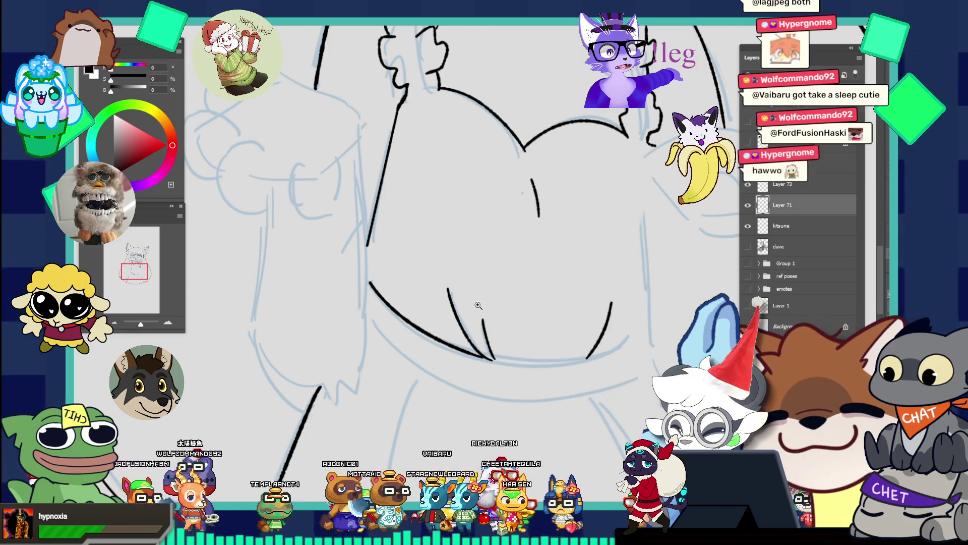
click(489, 358)
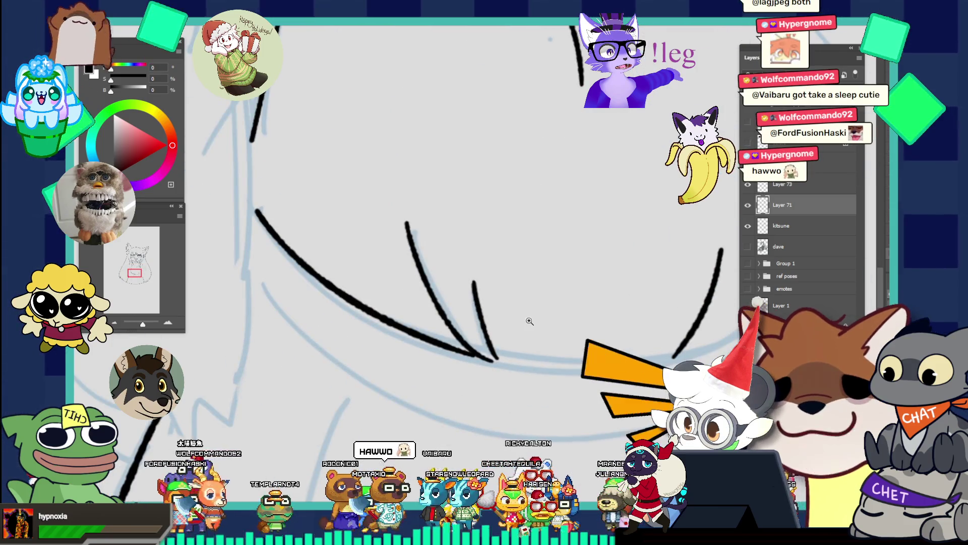
key(b)
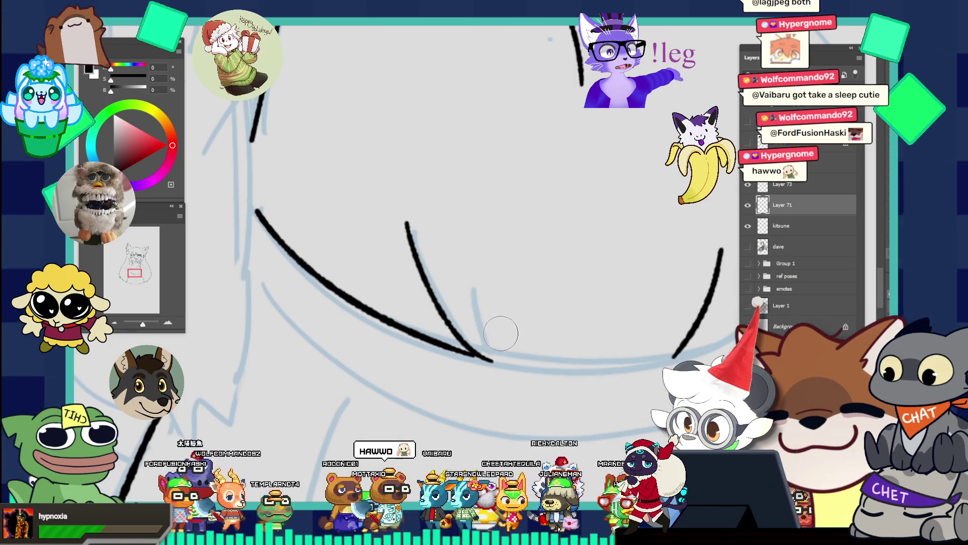
key(bracketleft)
key(bracketleft)
key(bracketleft)
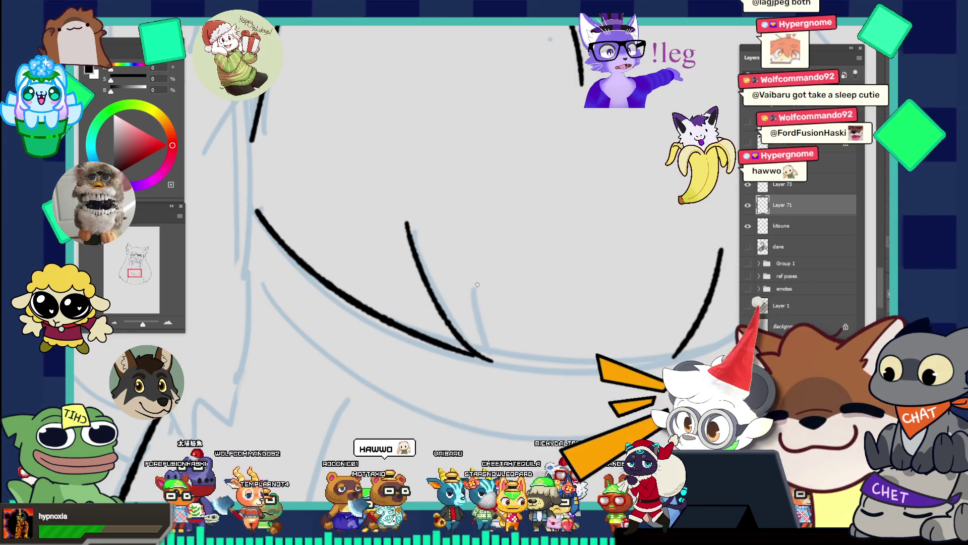
drag(477, 285, 508, 371)
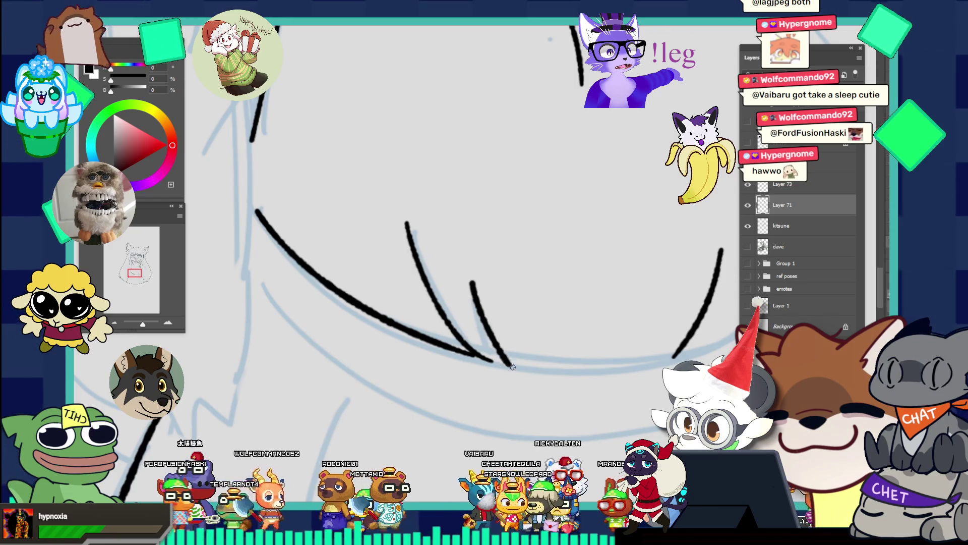
key(ctrl+z)
mouse_move(475, 283)
mouse_down()
mouse_move(500, 360)
mouse_move(412, 247)
mouse_up()
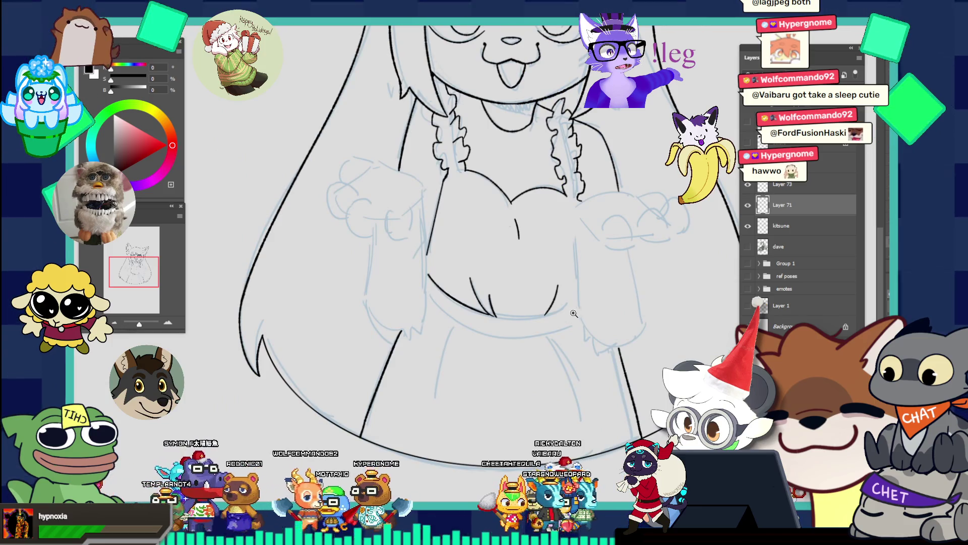
- Add a new empty layer for inking over the chest and paw
drag(575, 313, 549, 318)
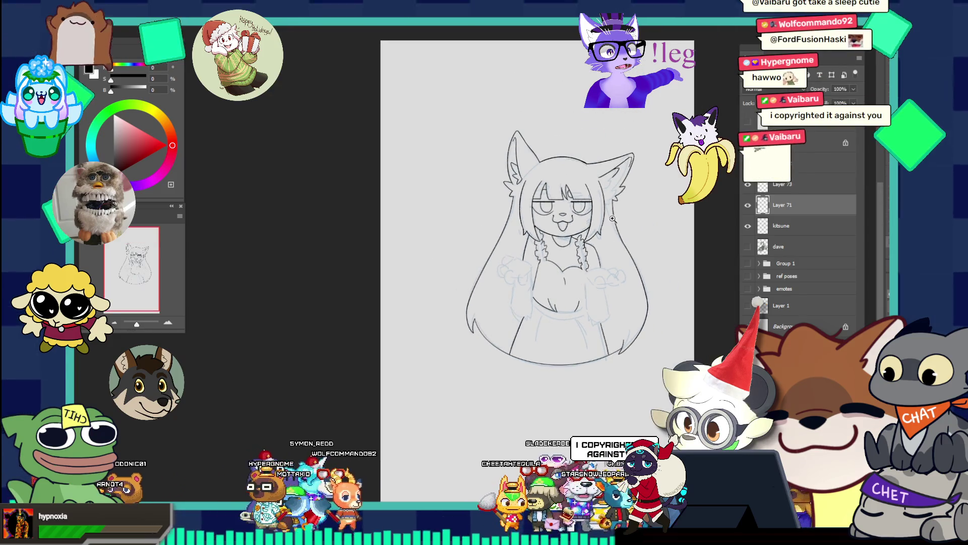
drag(606, 313, 586, 323)
drag(472, 304, 501, 294)
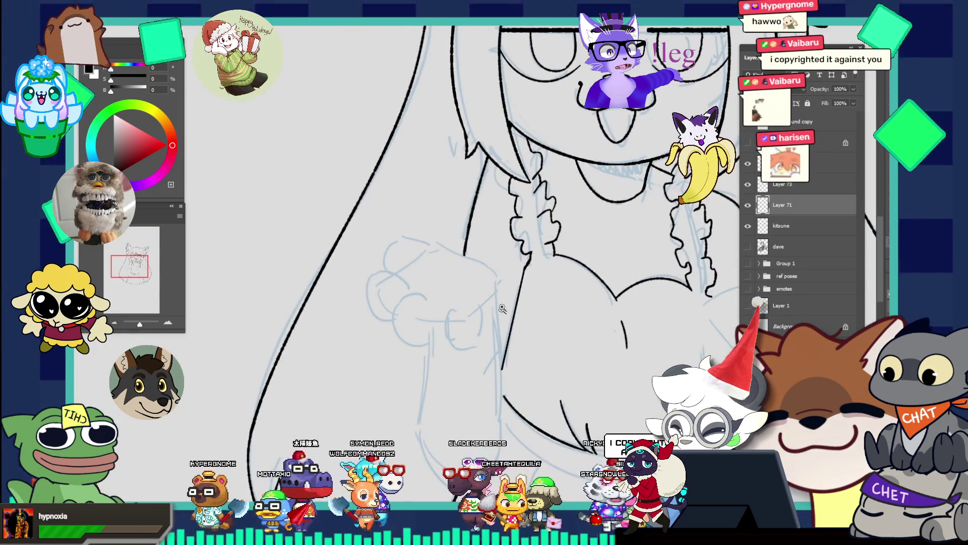
mouse_move(475, 343)
mouse_down()
mouse_move(444, 343)
mouse_move(507, 388)
mouse_up()
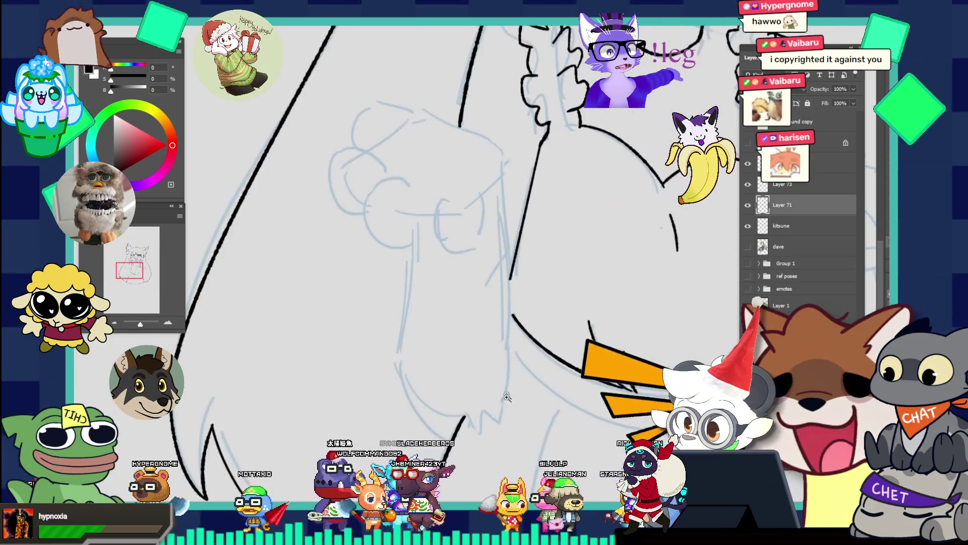
key(ctrl+shift+alt+n)
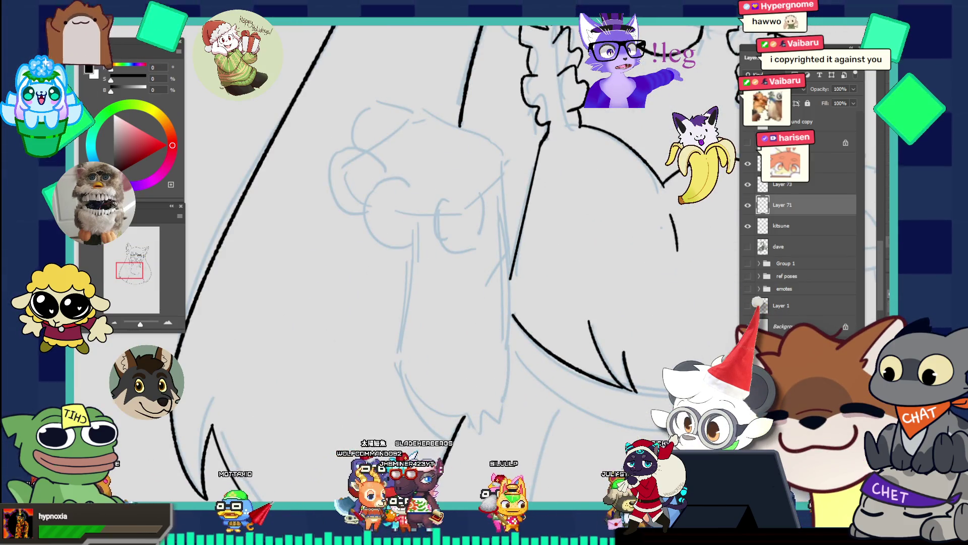
- Attempt the vertical inner arm line below the paw, undoing each unsatisfactory try
key(ctrl+z)
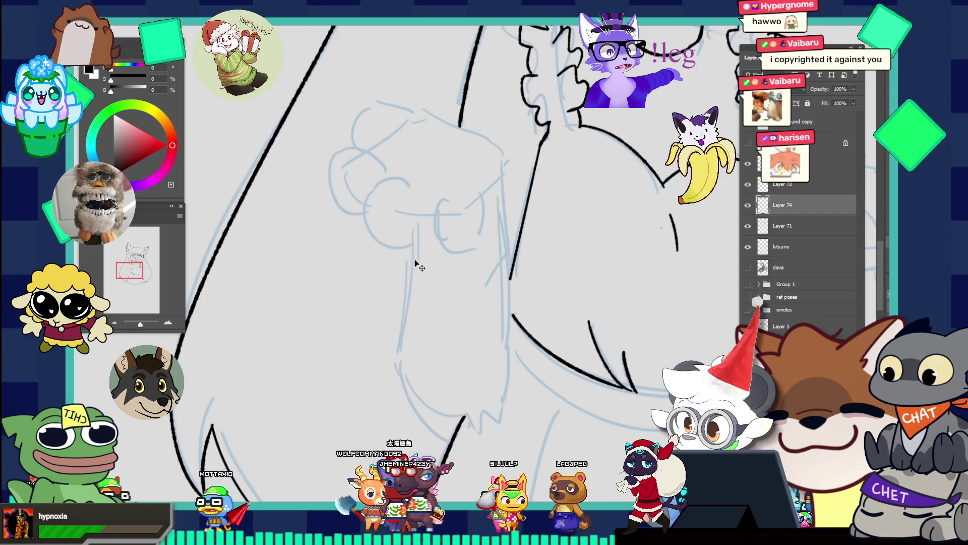
drag(413, 248, 397, 391)
key(ctrl+z)
drag(412, 252, 397, 389)
key(ctrl+z)
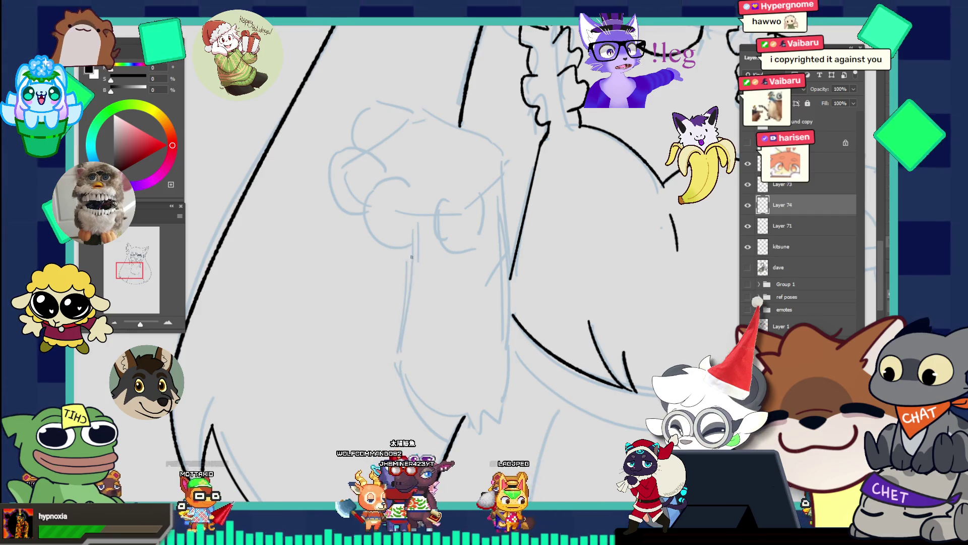
drag(411, 248, 406, 368)
key(ctrl+z)
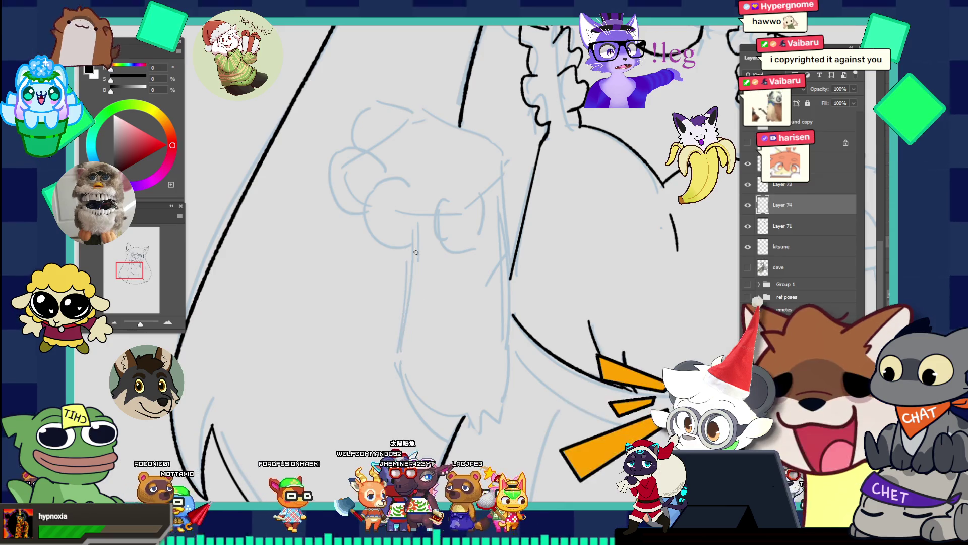
drag(414, 239, 418, 403)
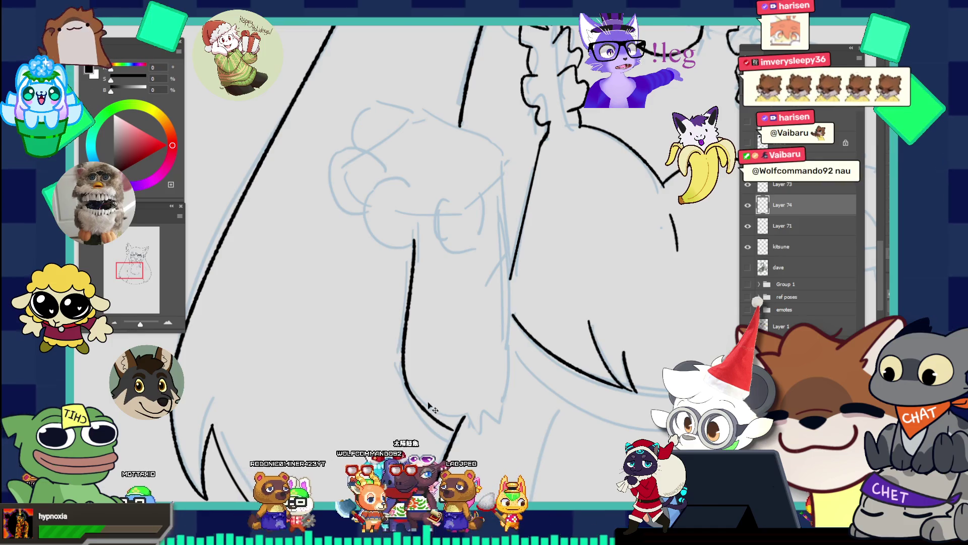
key(ctrl+z)
drag(412, 242, 422, 399)
key(ctrl+z)
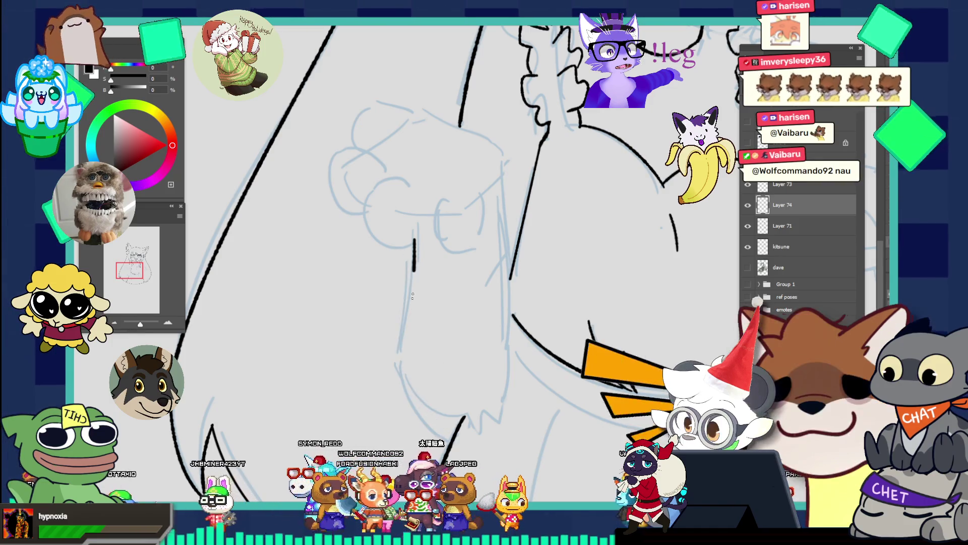
drag(413, 245, 421, 358)
key(ctrl+z)
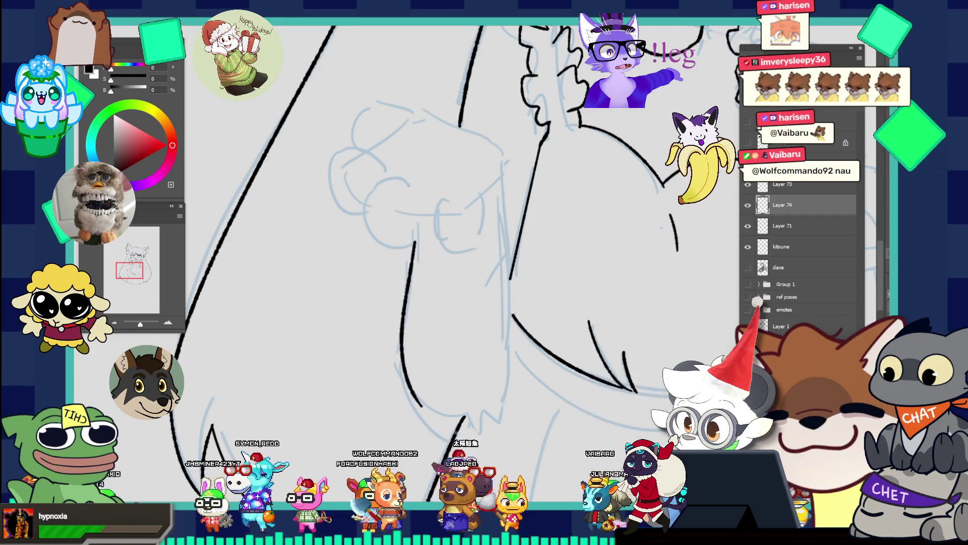
key(ctrl+z)
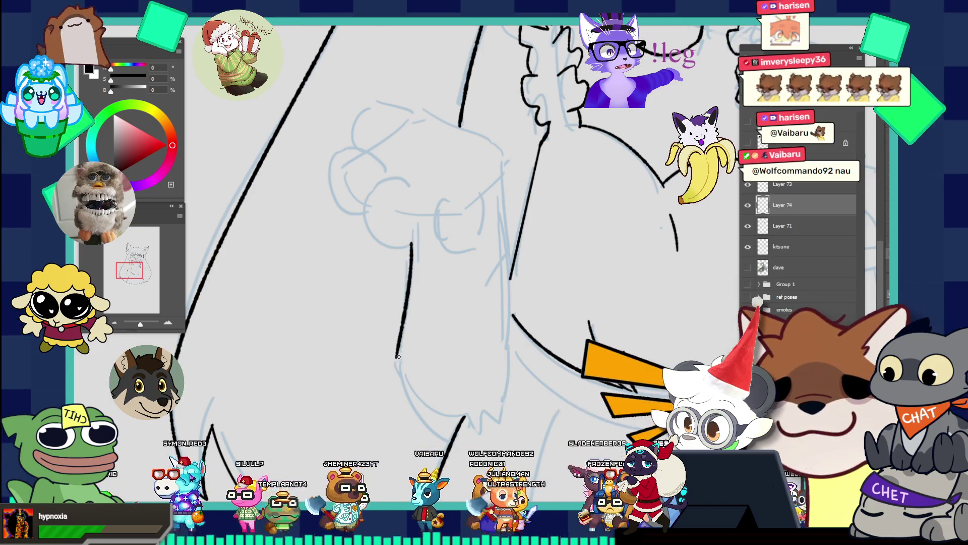
- Ink the inner arm line in two parts, extending its lower end down and right
drag(405, 347, 400, 379)
key(ctrl+z)
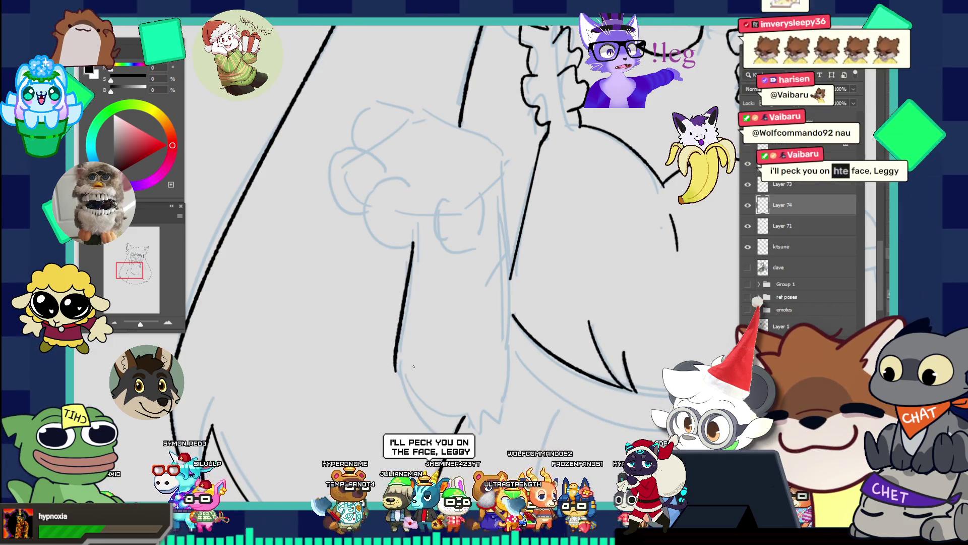
mouse_move(396, 361)
mouse_down()
mouse_move(447, 417)
mouse_move(411, 388)
mouse_up()
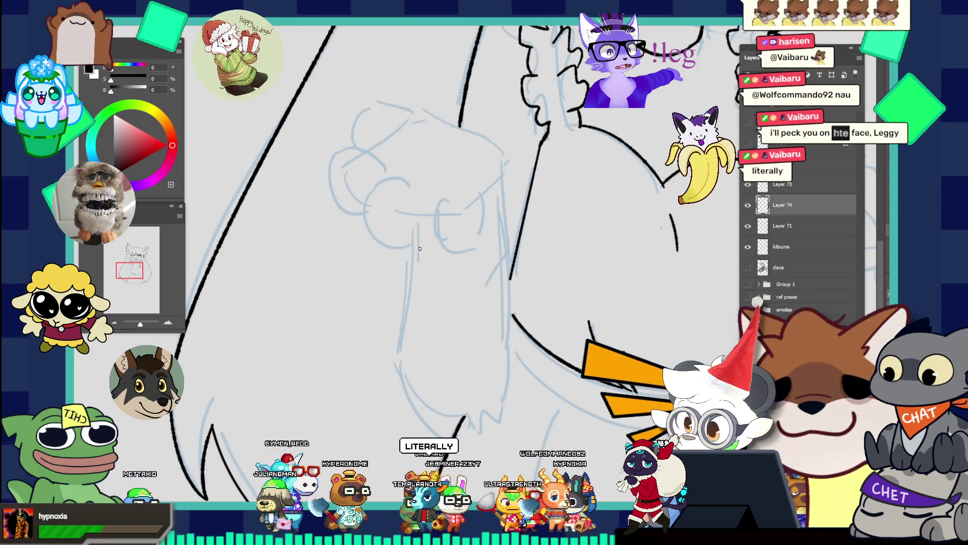
key(ctrl+z)
drag(414, 246, 398, 362)
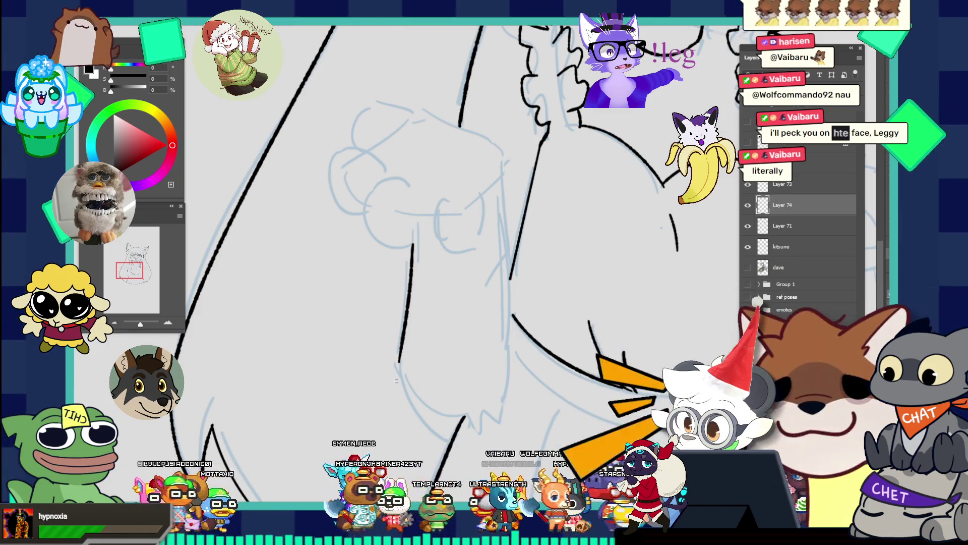
drag(398, 362, 438, 412)
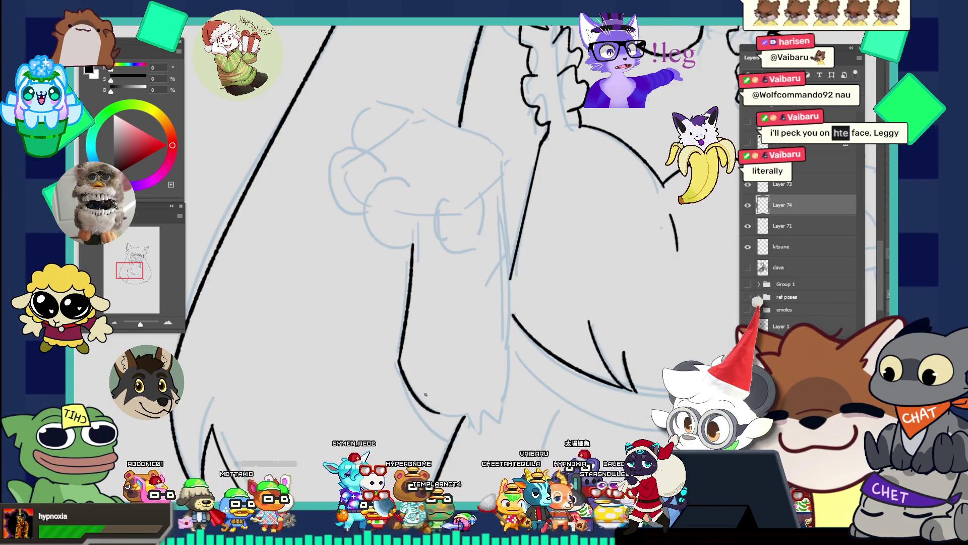
key(ctrl+z)
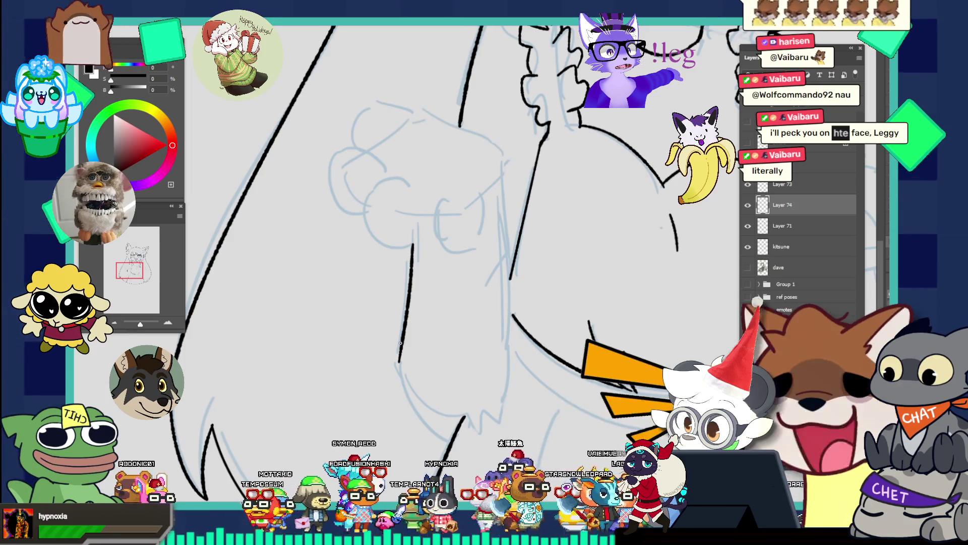
mouse_move(399, 360)
mouse_down()
mouse_move(392, 385)
mouse_move(401, 379)
mouse_up()
key(ctrl+z)
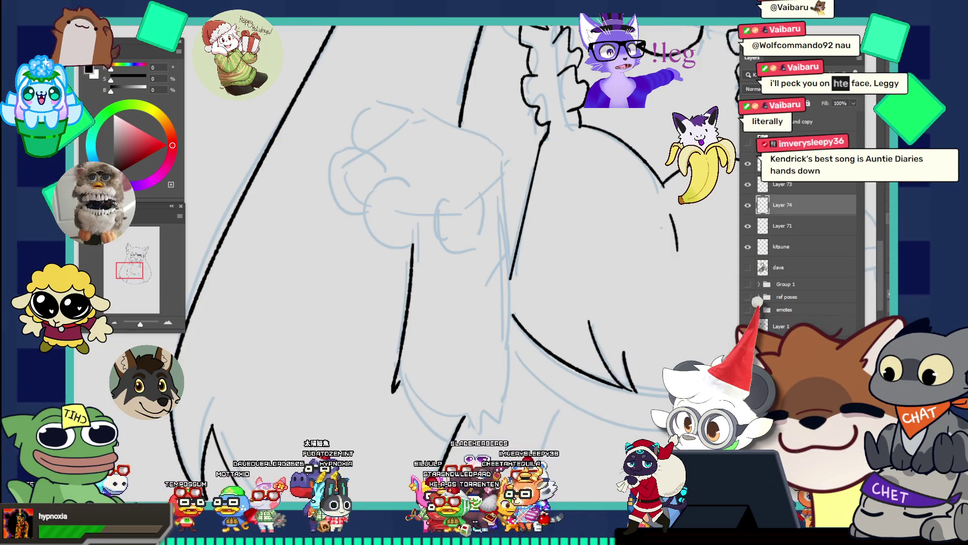
key(ctrl+0)
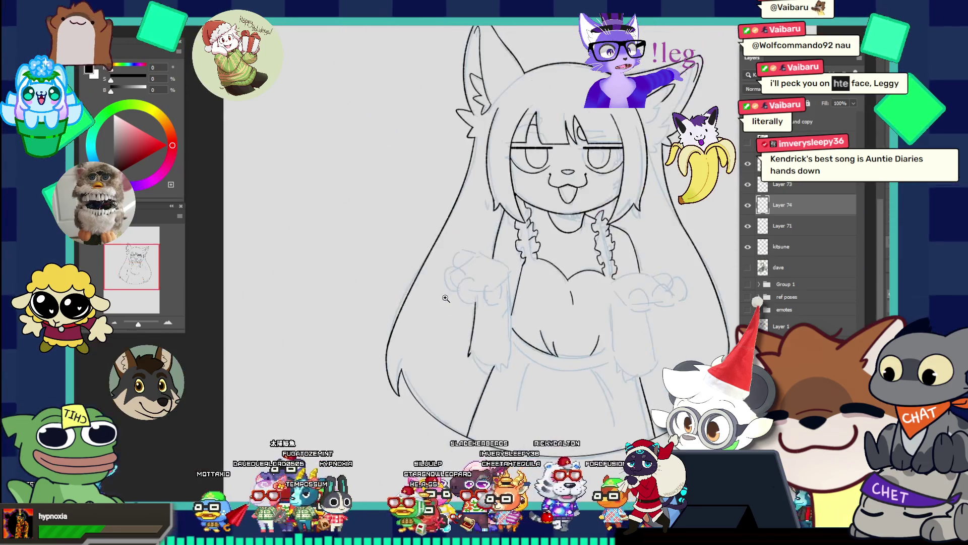
- Brush the long torso line beside the left paw, redrawing it until it runs past the paw
drag(497, 340, 556, 333)
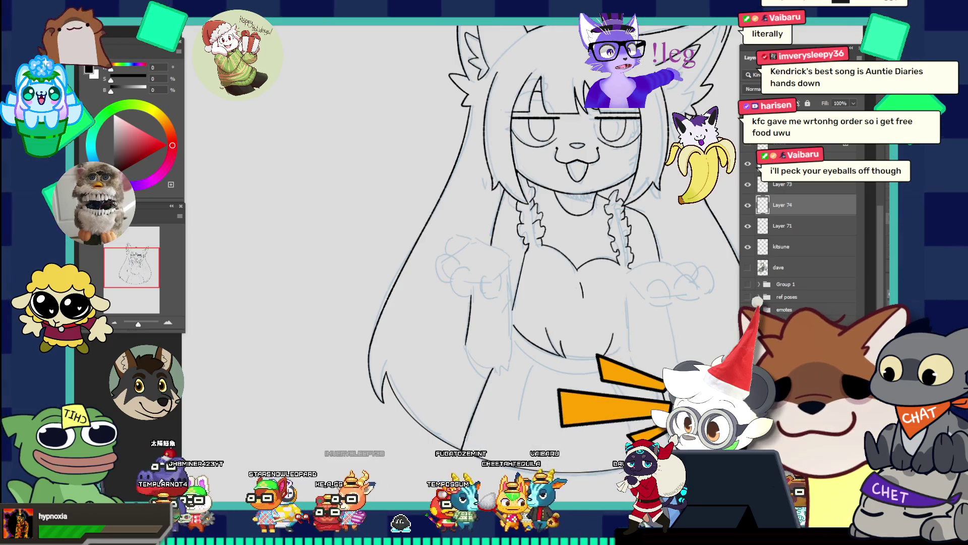
click(541, 323)
click(534, 274)
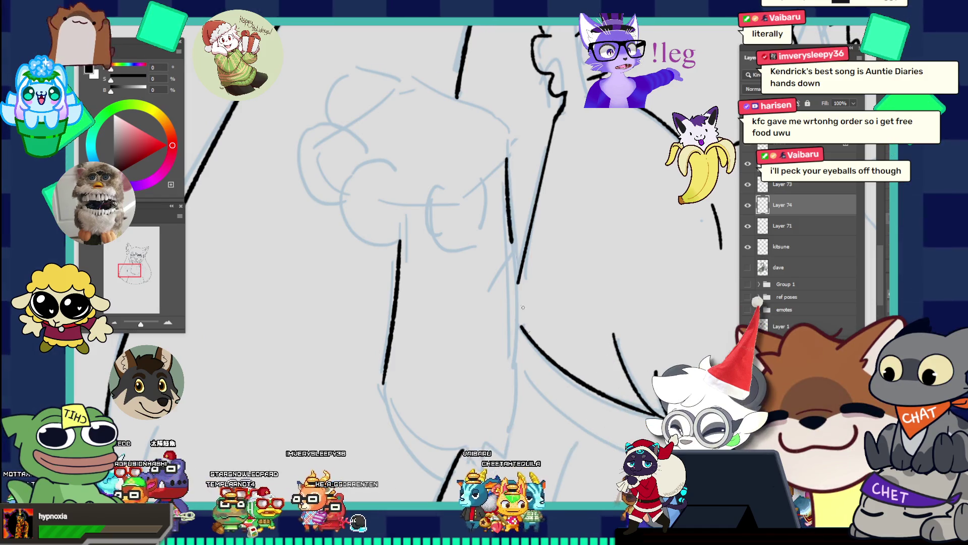
key(ctrl+z)
drag(505, 151, 542, 378)
key(ctrl+z)
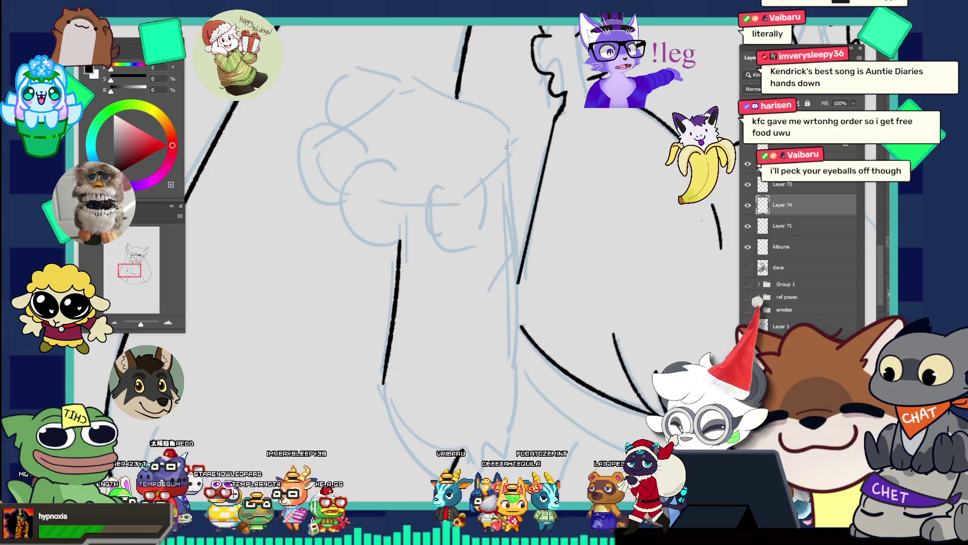
drag(506, 148, 531, 396)
key(ctrl+z)
drag(509, 157, 532, 336)
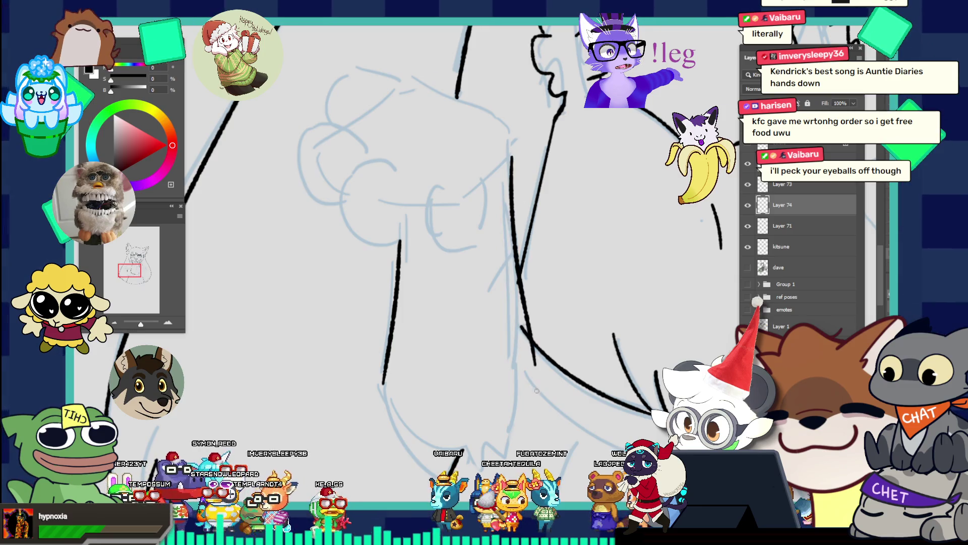
key(ctrl+z)
drag(511, 146, 529, 387)
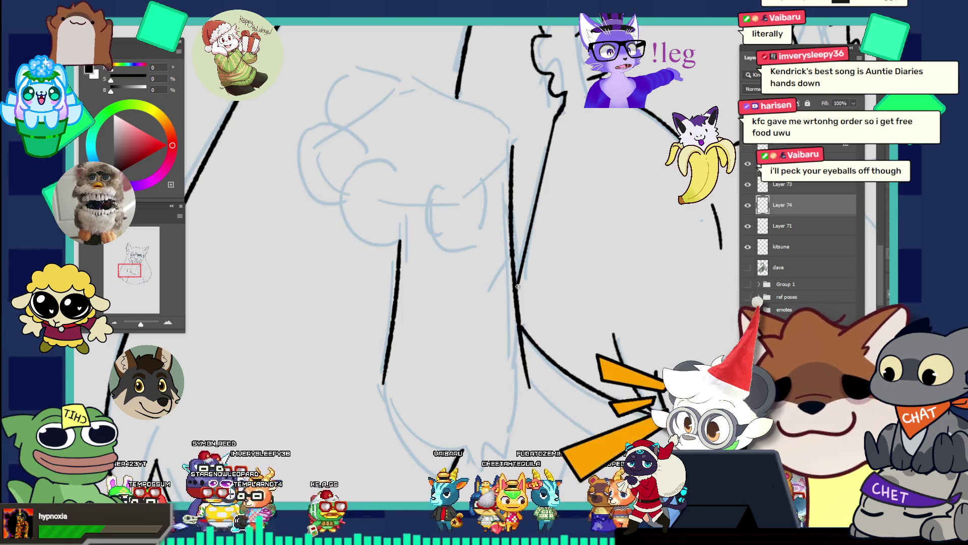